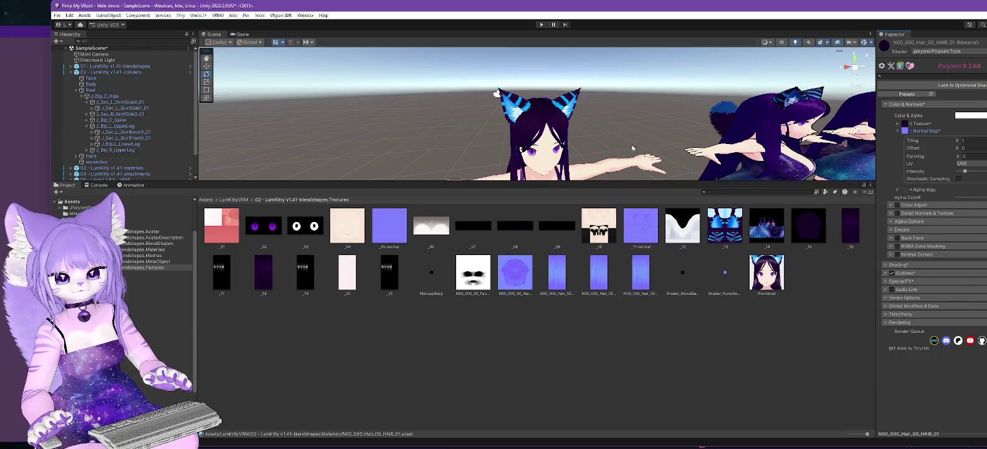
Step: Nudge the hair material's Normal Map Intensity and preview the hair on the avatars
scroll(633, 148, up, 5)
drag(633, 148, 467, 95)
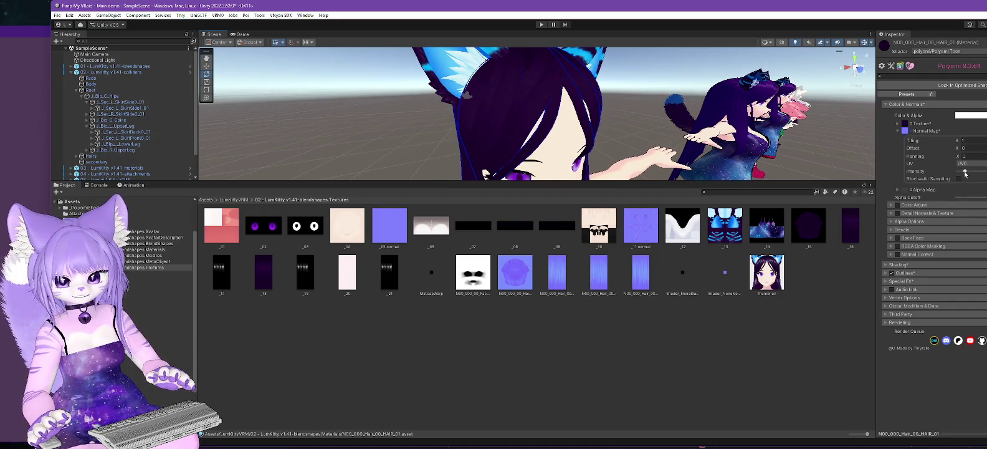
drag(965, 174, 967, 173)
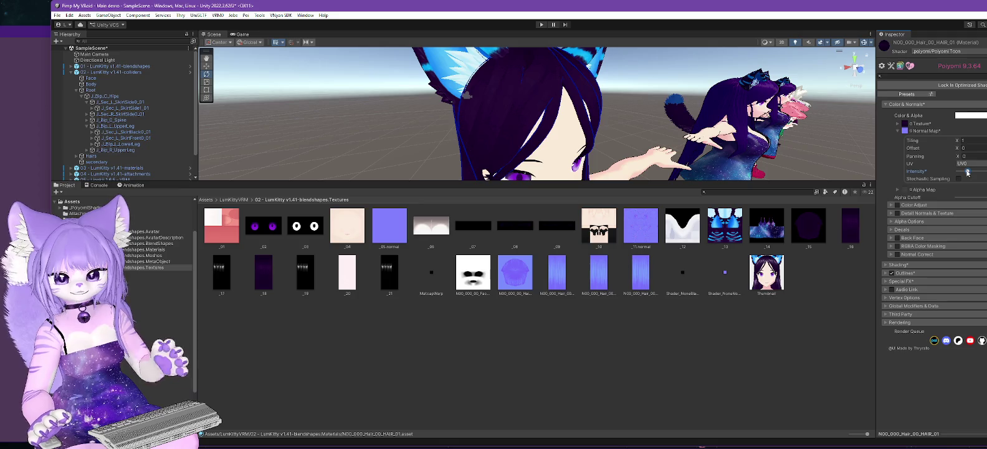
scroll(632, 125, down, 1)
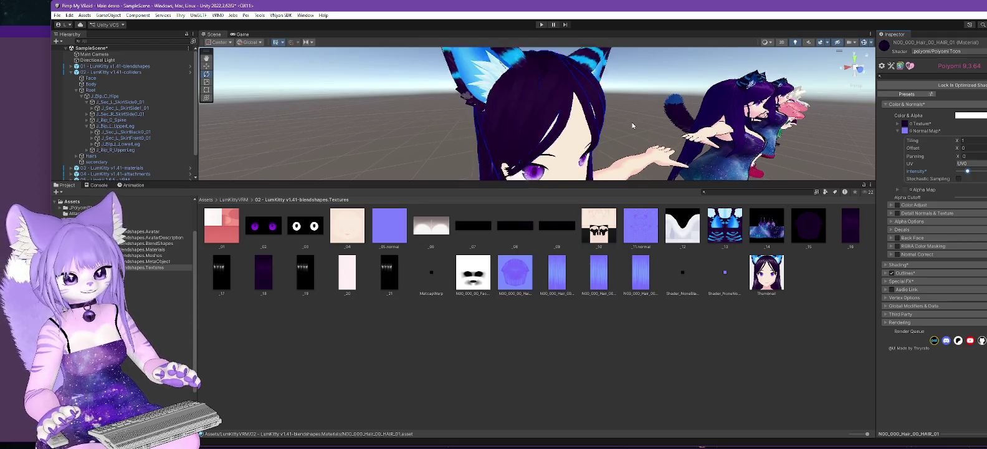
scroll(632, 125, down, 5)
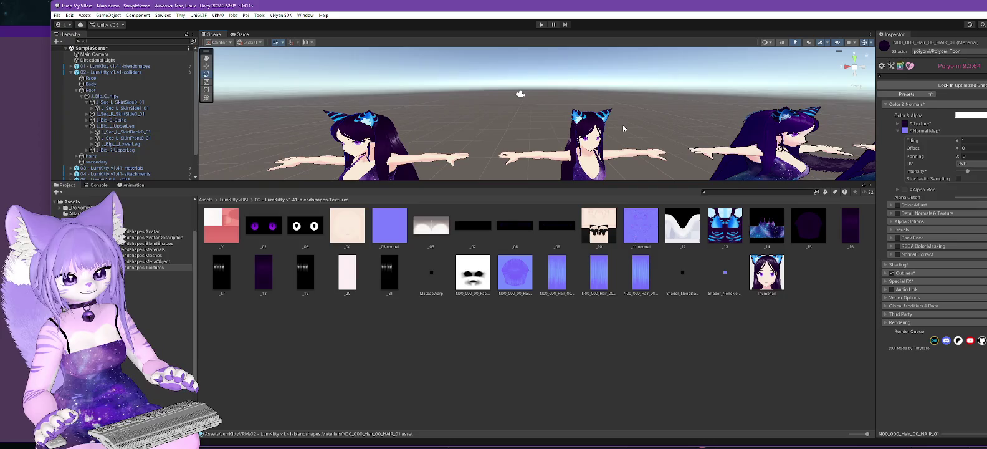
drag(623, 128, 648, 129)
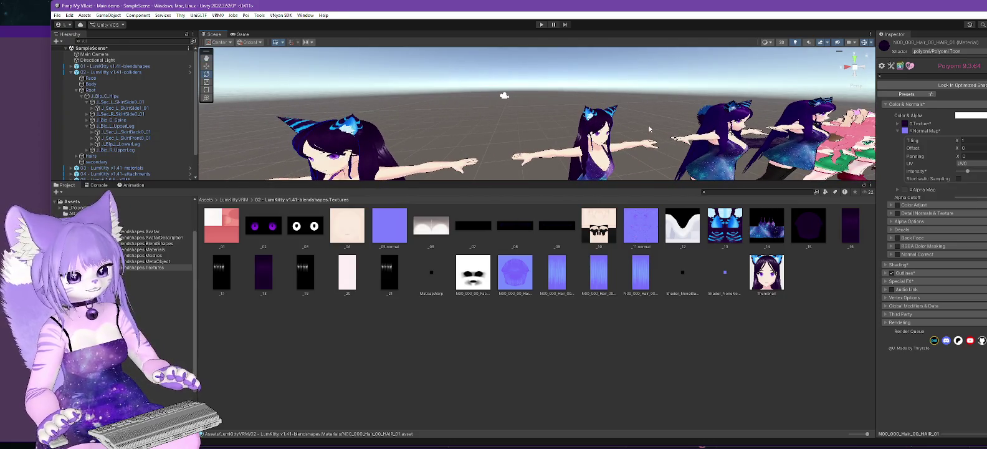
Step: Frame the Directional Light, then orbit in close above the lead avatar's head
click(101, 61)
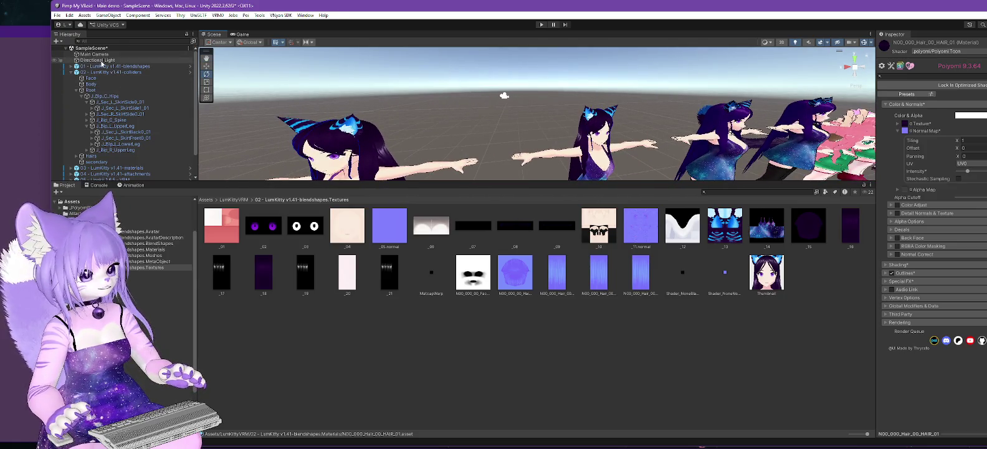
key(f)
mouse_move(535, 111)
mouse_down()
mouse_move(708, 125)
mouse_move(598, 134)
mouse_up()
scroll(594, 139, up, 5)
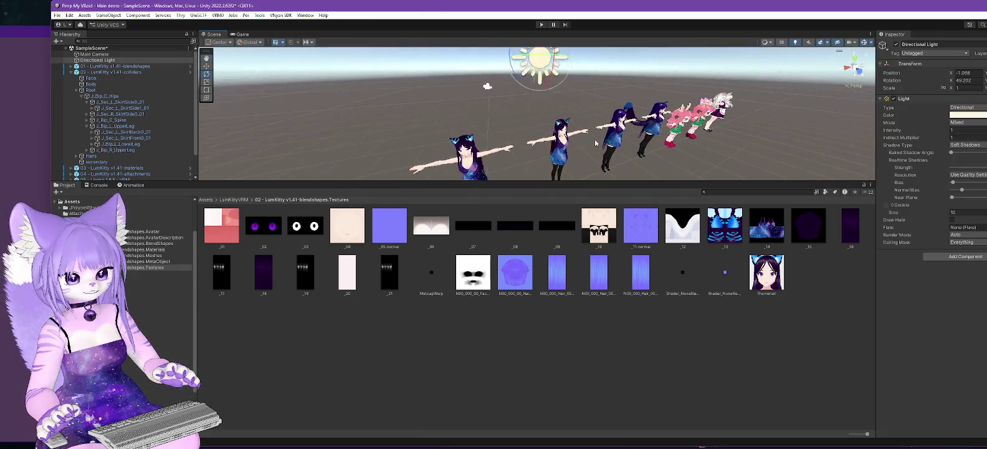
scroll(605, 155, up, 5)
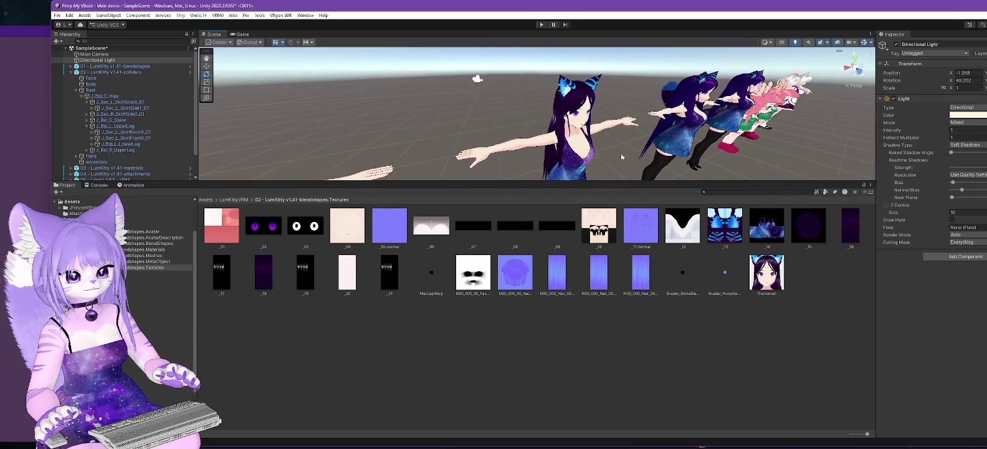
mouse_move(626, 128)
mouse_down()
mouse_move(635, 110)
mouse_move(606, 110)
mouse_up()
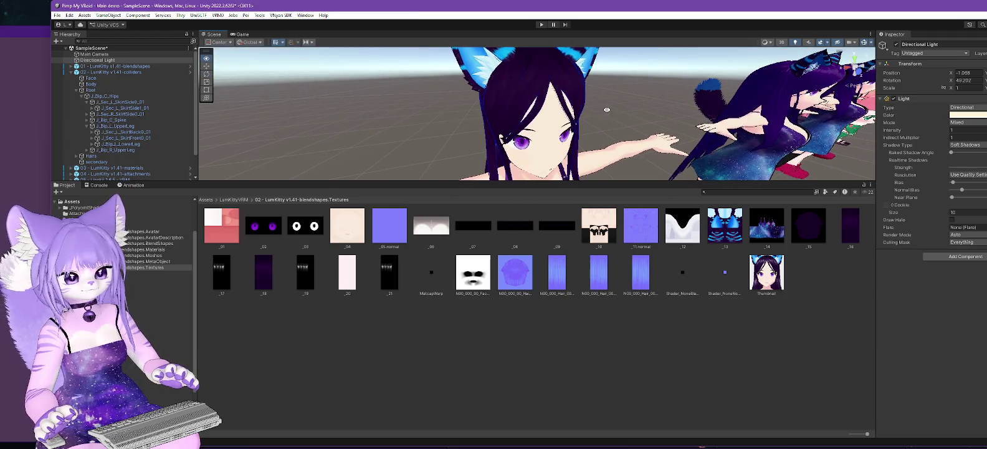
scroll(611, 108, up, 3)
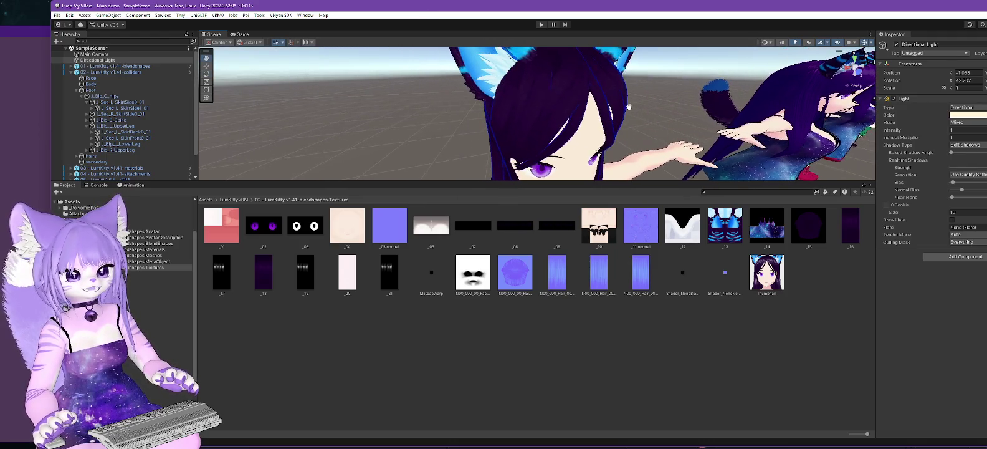
Step: Enlarge the Scene view and select N00_000_Hair_00_HAIR_01 in the Materials folder
drag(619, 181, 618, 292)
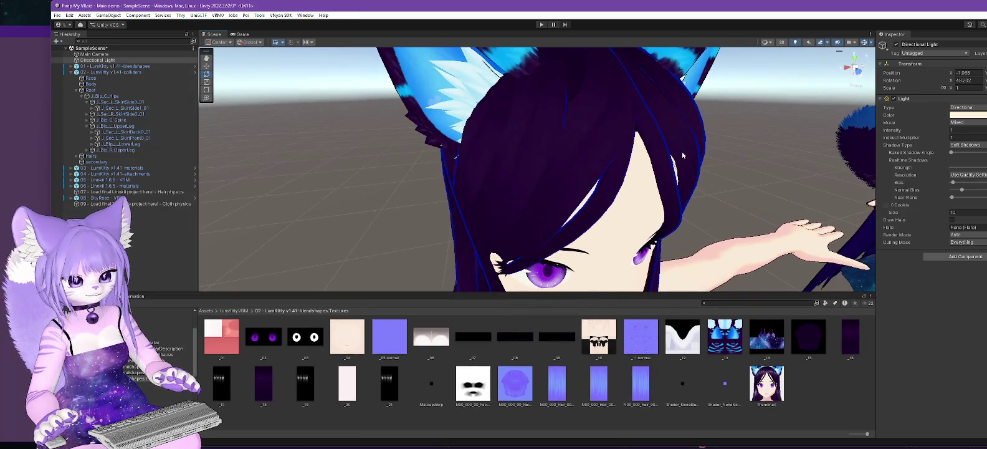
scroll(682, 152, down, 1)
scroll(663, 173, down, 2)
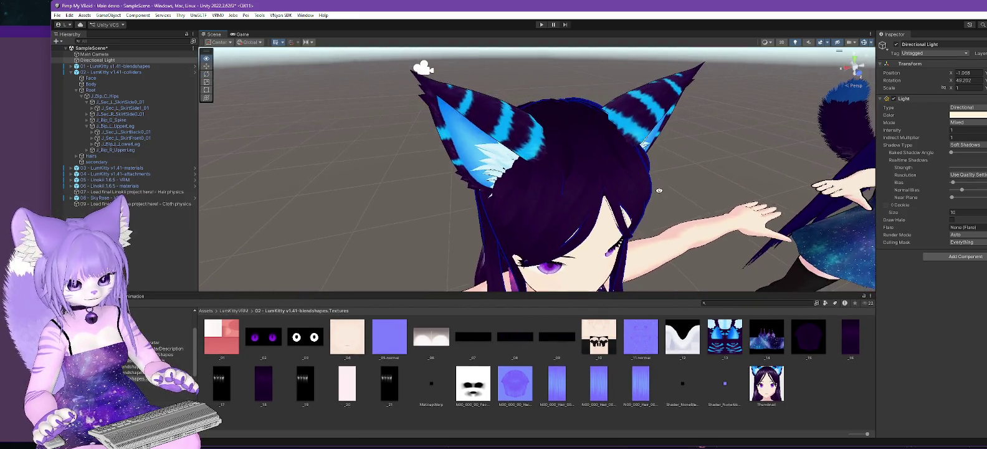
scroll(663, 173, up, 2)
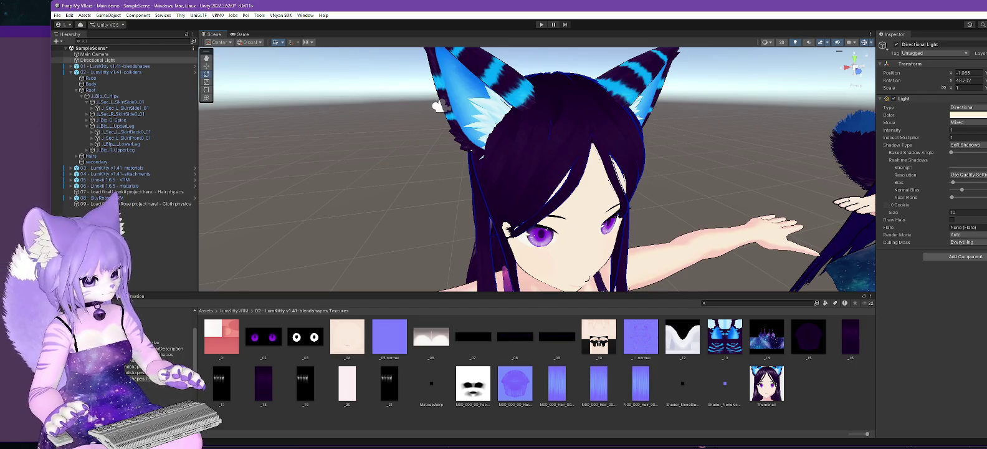
click(144, 360)
click(658, 343)
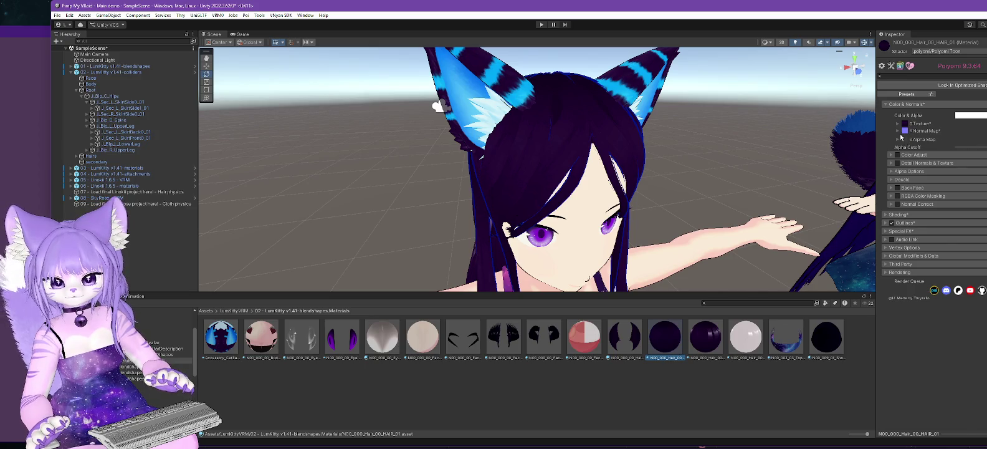
Step: Expand the Normal Map settings and raise its Intensity slightly
click(896, 131)
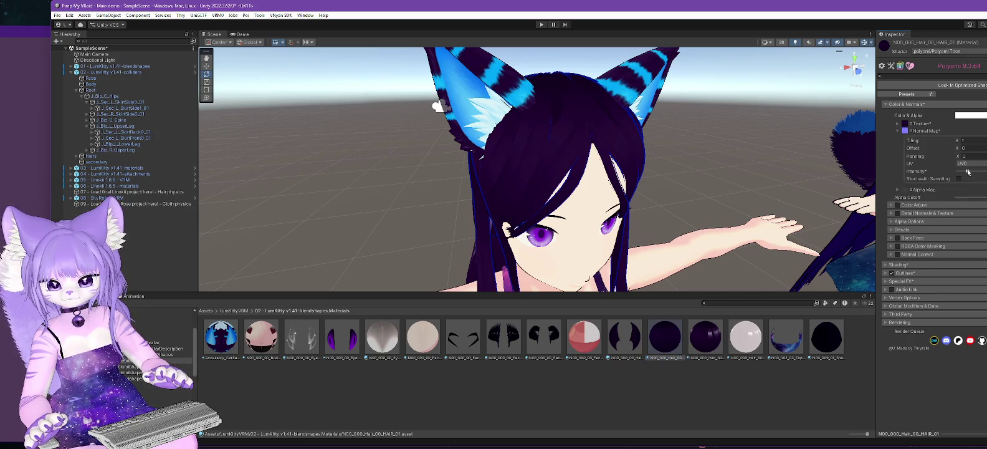
mouse_move(967, 173)
mouse_down()
mouse_move(978, 173)
mouse_move(958, 173)
mouse_move(971, 174)
mouse_up()
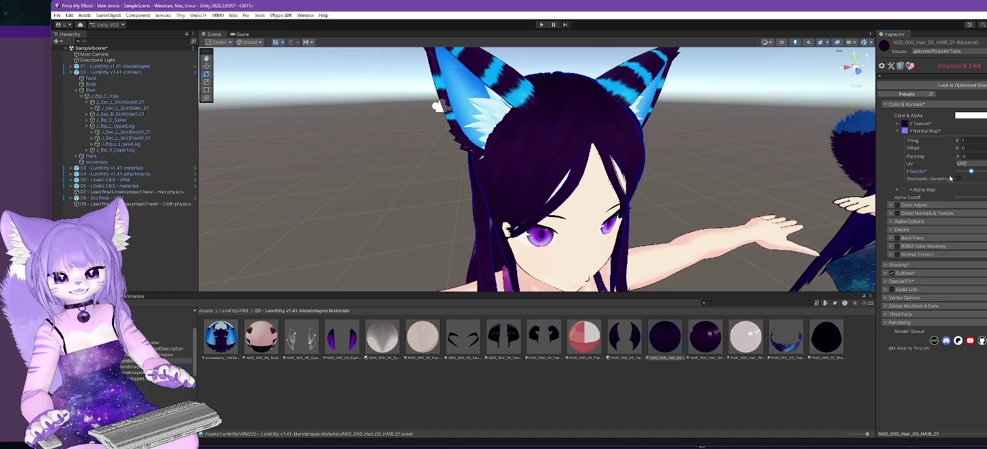
click(886, 265)
Step: Enable Anisotropics with some Add Blending, then retune Normal Map Intensity while orbiting the hair
click(897, 292)
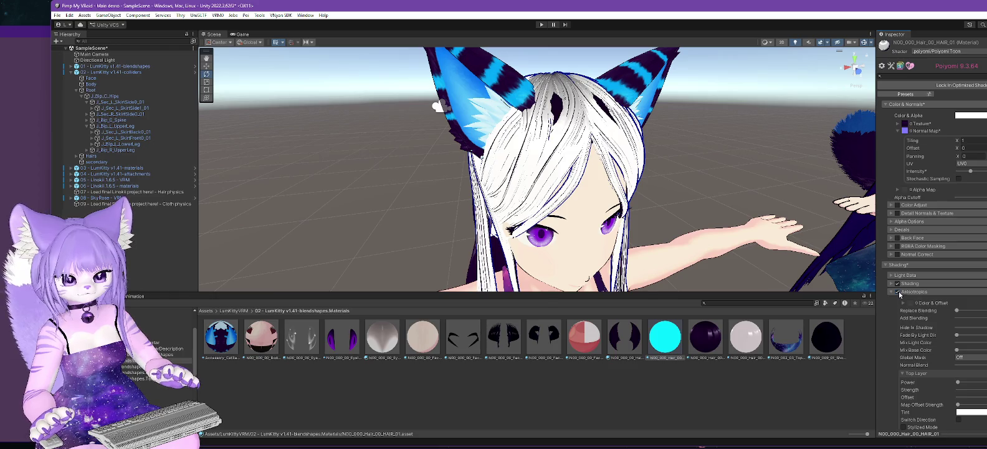
drag(957, 318, 962, 317)
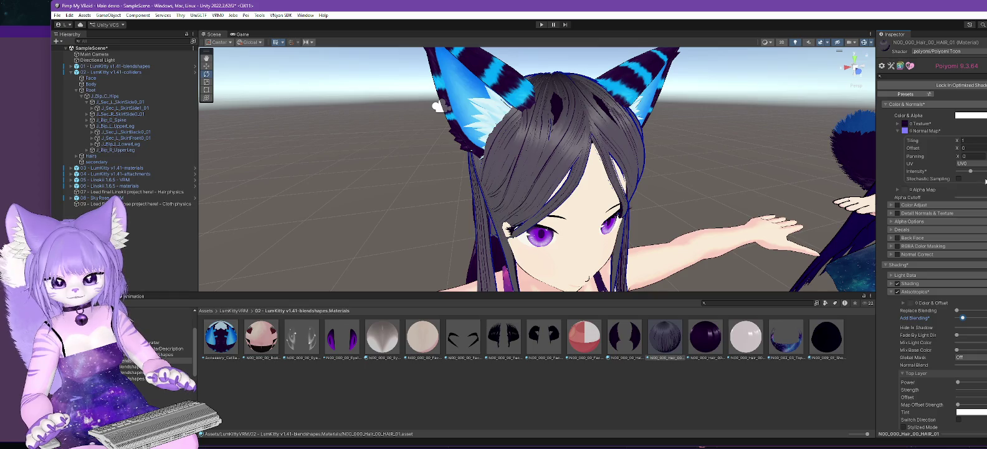
drag(971, 173, 986, 177)
mouse_move(811, 175)
mouse_down()
mouse_move(652, 194)
mouse_move(746, 184)
mouse_up()
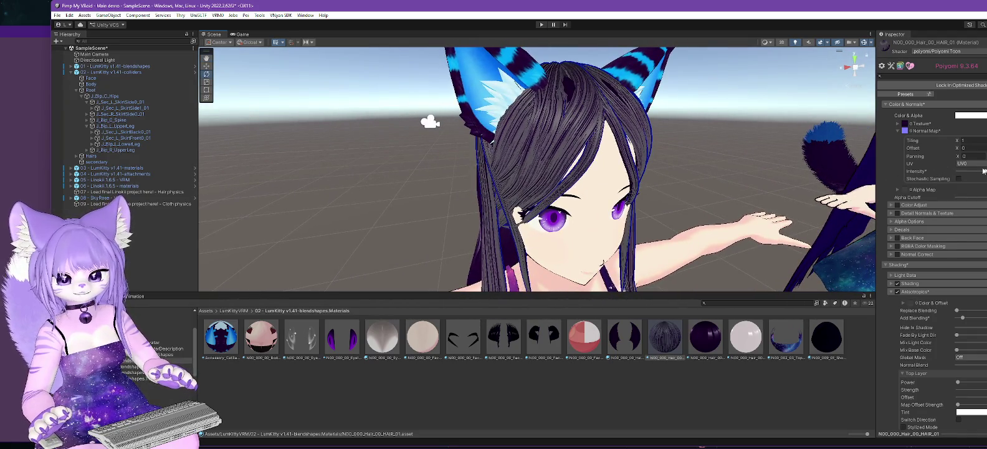
drag(984, 170, 914, 172)
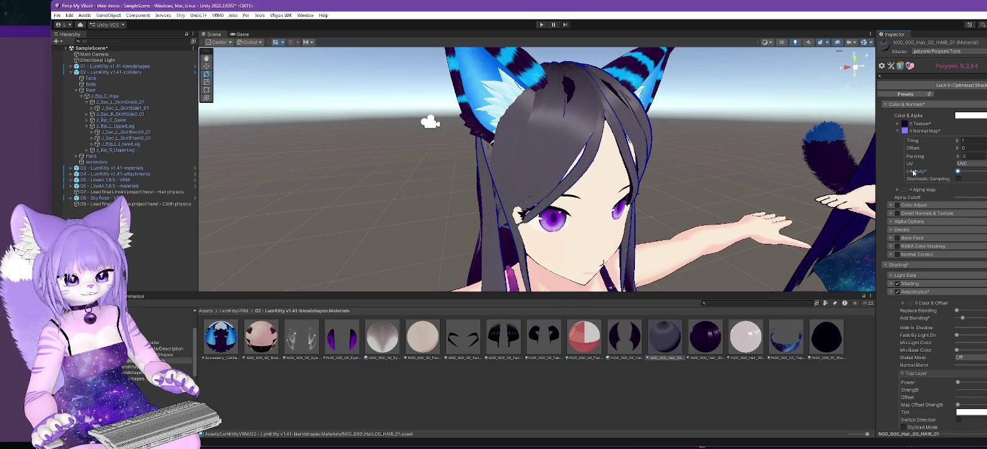
mouse_move(732, 164)
mouse_down()
mouse_move(698, 131)
mouse_move(685, 143)
mouse_move(686, 207)
mouse_move(904, 163)
mouse_move(972, 174)
mouse_up()
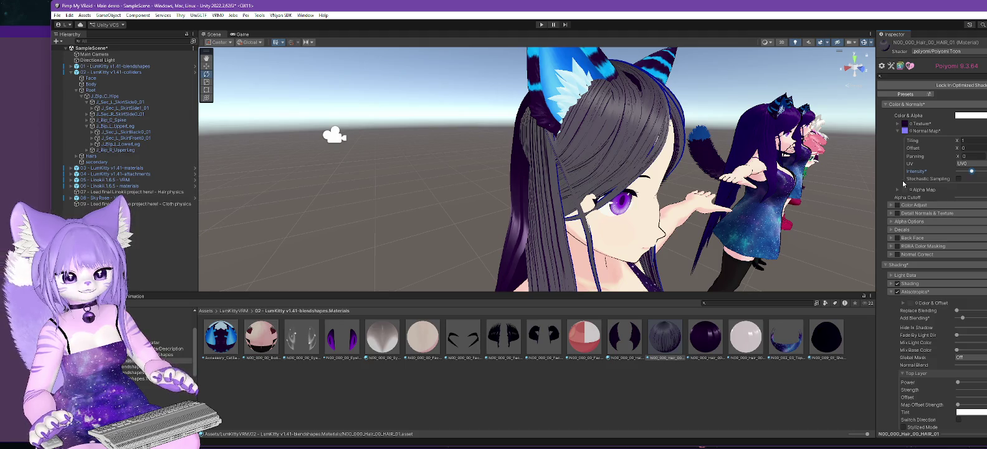
drag(867, 174, 775, 150)
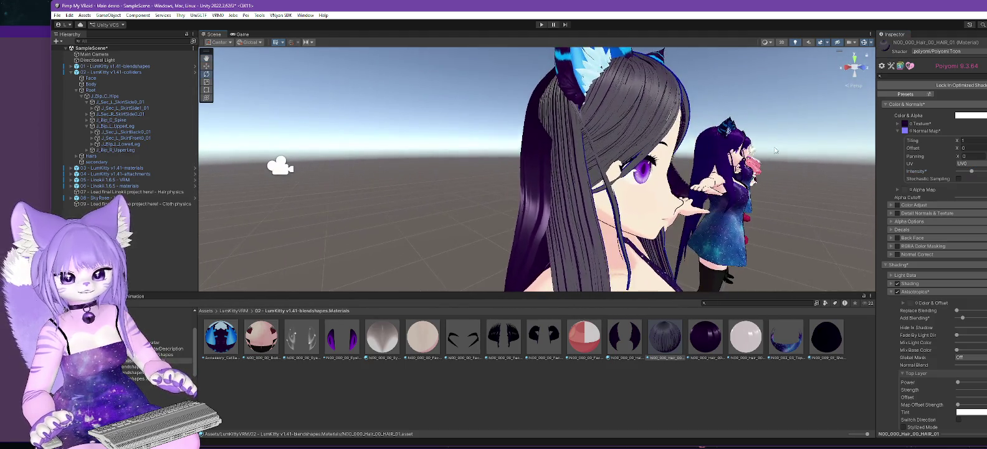
Step: Search the texture picker for normal maps and assign HairNormal as the hair's normal map
click(905, 131)
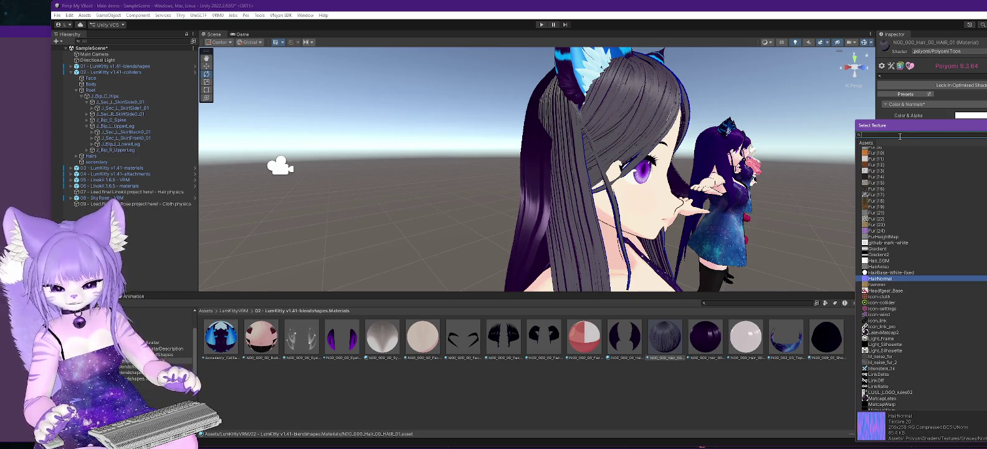
text(noi)
text(mal)
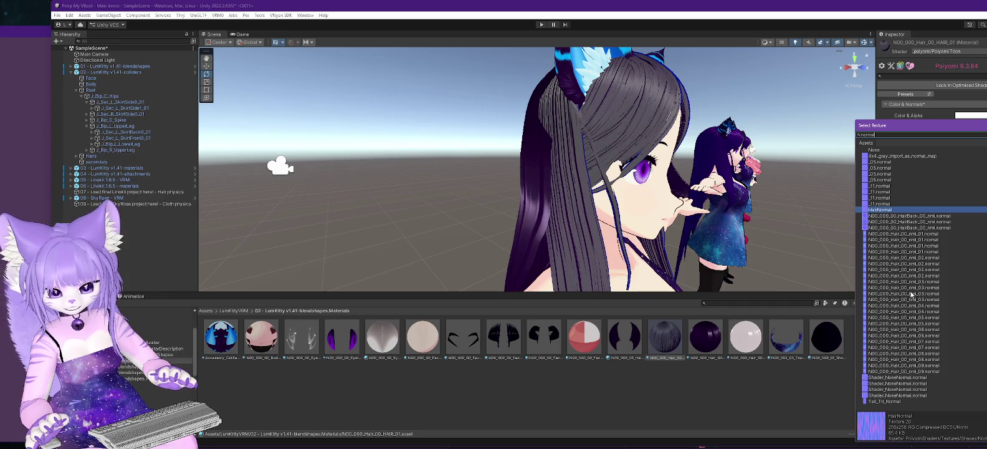
double_click(880, 209)
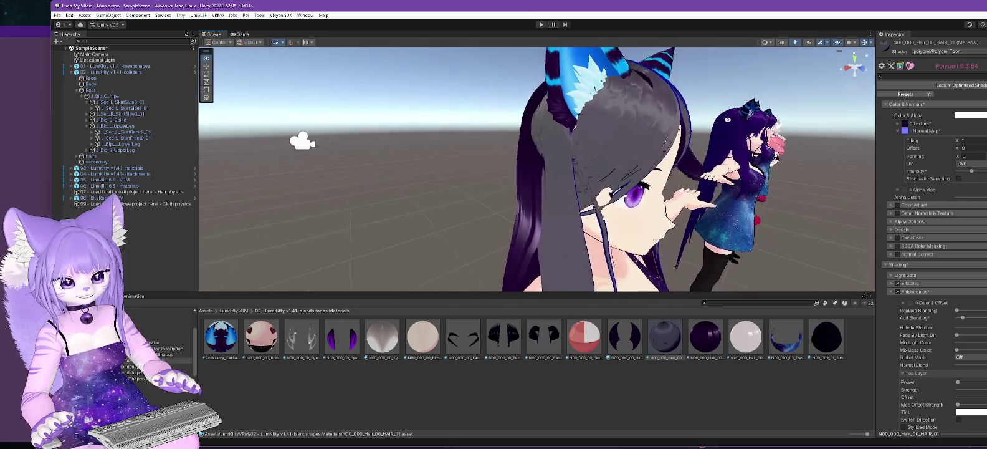
mouse_move(727, 119)
mouse_down()
mouse_move(697, 163)
mouse_move(735, 80)
mouse_move(941, 114)
mouse_up()
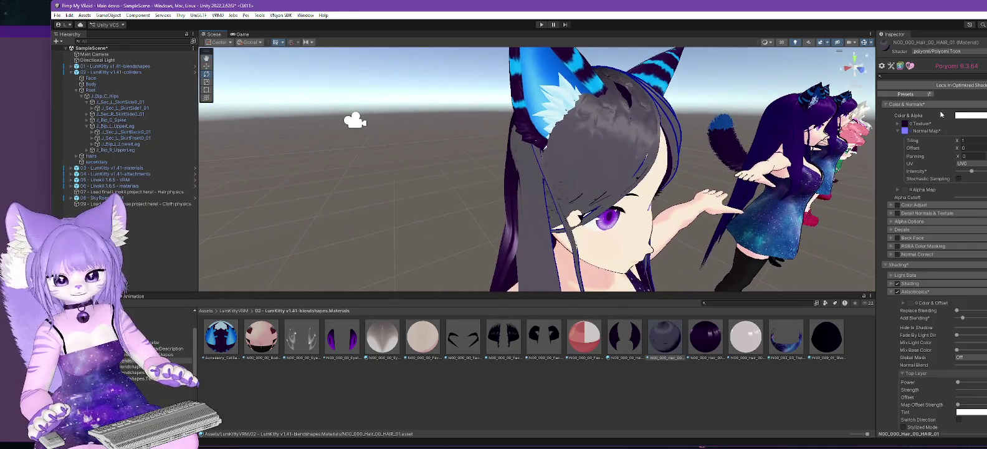
Step: Reassign HairNormal through a 'normal' search and lower the Normal Map Intensity slightly
click(908, 131)
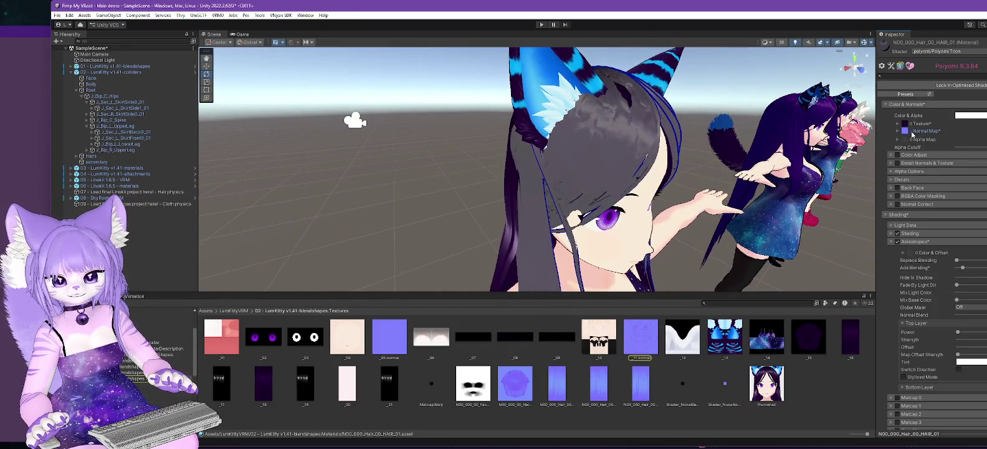
click(912, 133)
scroll(915, 250, up, 5)
click(886, 134)
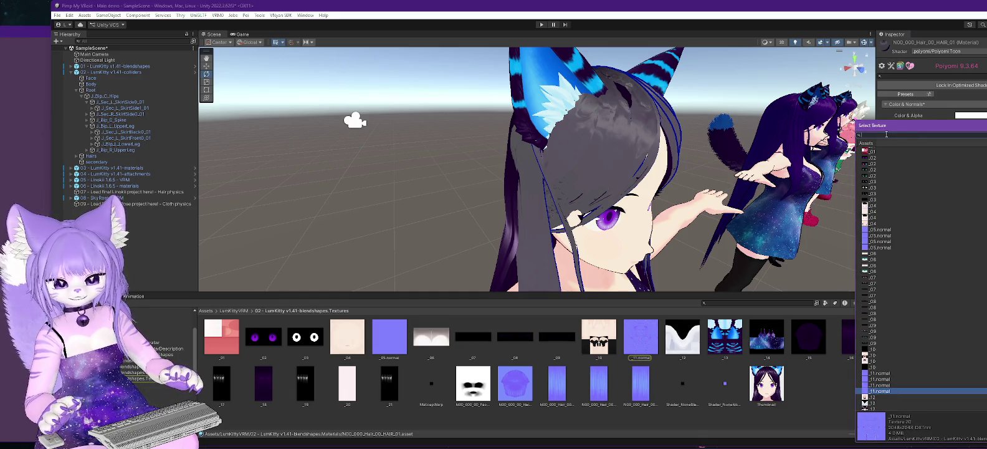
text(normal)
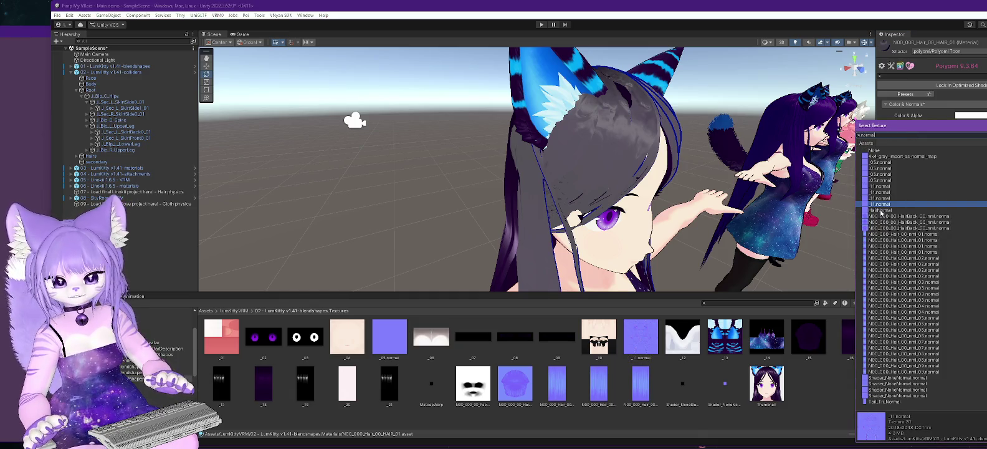
click(880, 211)
key(Return)
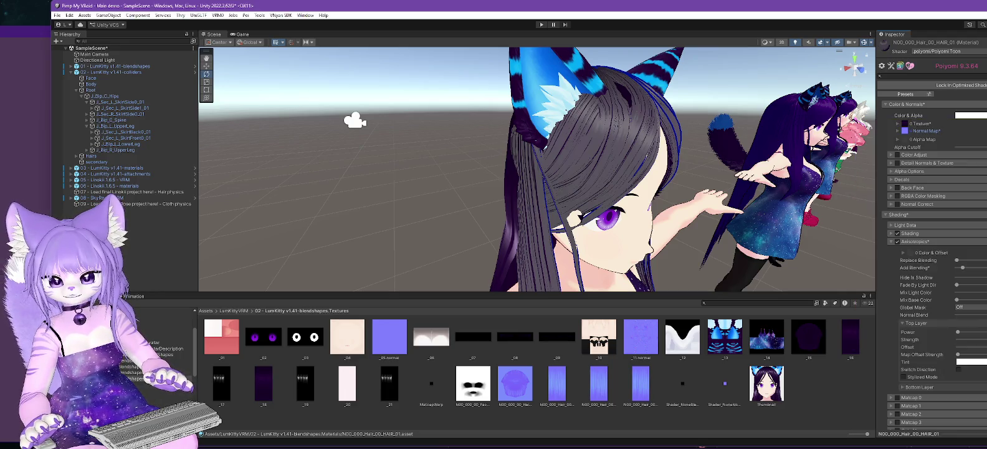
click(897, 131)
drag(972, 172, 969, 173)
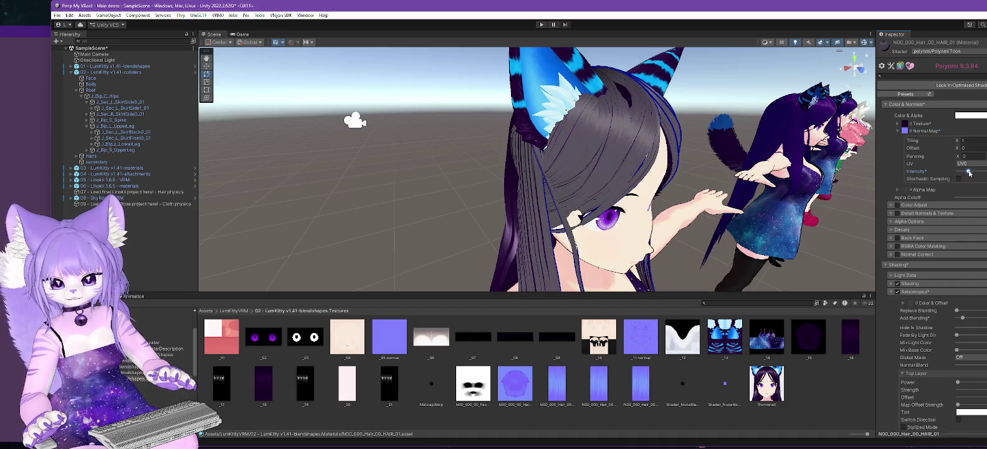
Step: Adjust the Anisotropics Top Layer Strength and raise Add Blending, checking the hair side and front
scroll(938, 198, down, 4)
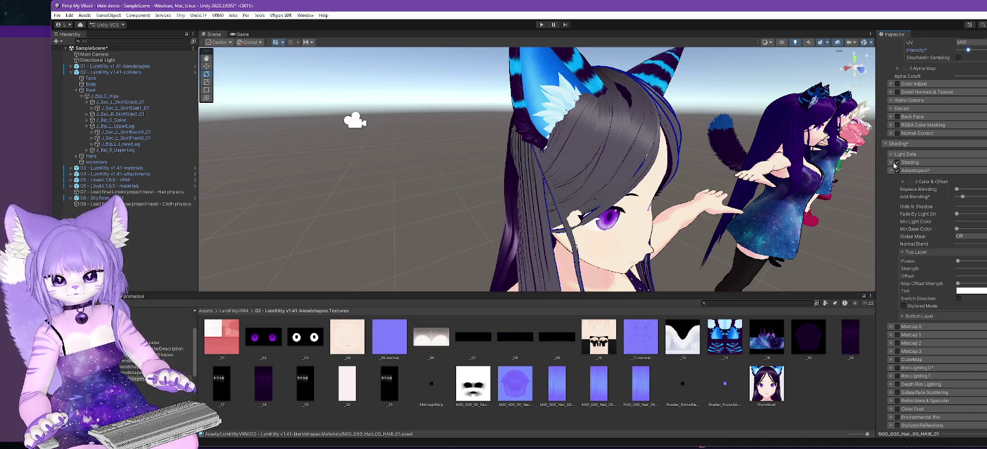
mouse_move(727, 180)
mouse_down()
mouse_move(673, 144)
mouse_move(668, 151)
mouse_up()
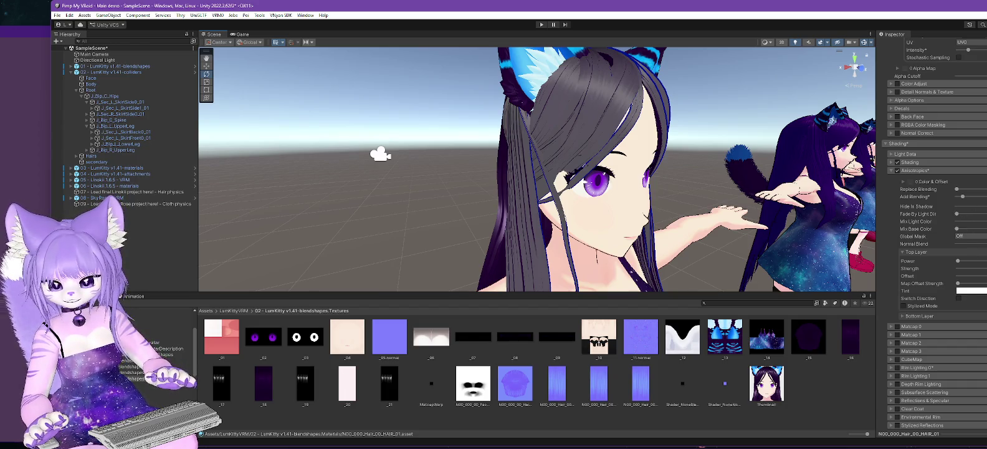
mouse_move(958, 268)
mouse_down()
mouse_move(982, 269)
mouse_move(971, 269)
mouse_up()
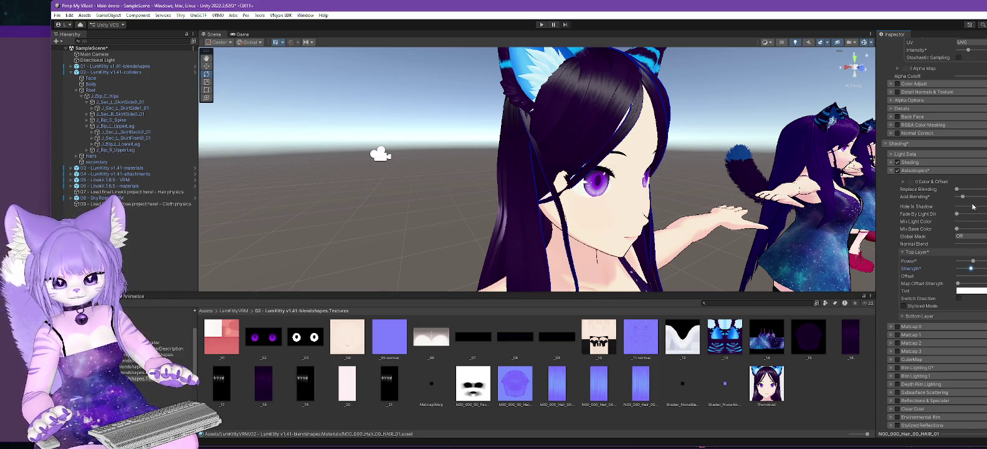
mouse_move(961, 197)
mouse_down()
mouse_move(977, 201)
mouse_move(965, 203)
mouse_up()
mouse_move(713, 150)
mouse_down()
mouse_move(653, 162)
mouse_move(666, 171)
mouse_move(768, 147)
mouse_move(787, 154)
mouse_move(709, 146)
mouse_move(738, 75)
mouse_move(718, 149)
mouse_up()
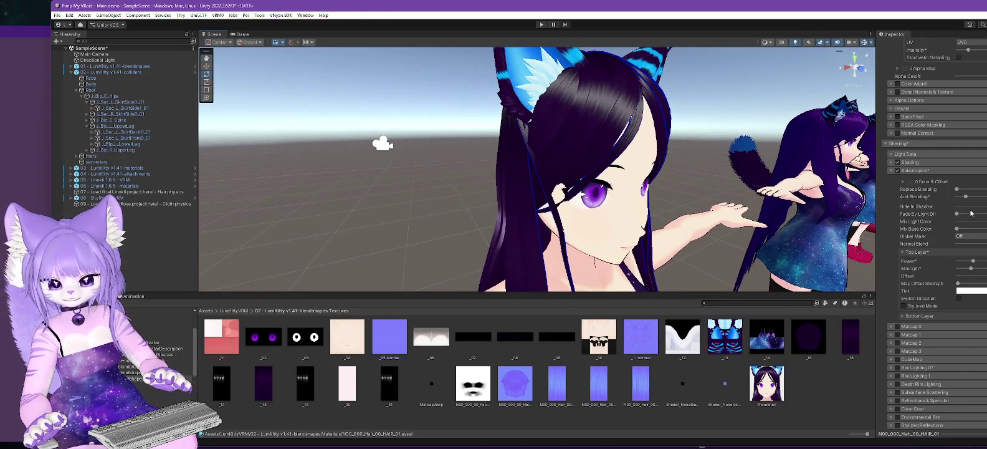
Step: Turn on Top Layer Stylized Mode with maximum Blur, minimum Edge, lower Offset and maximum Add Blending
click(902, 305)
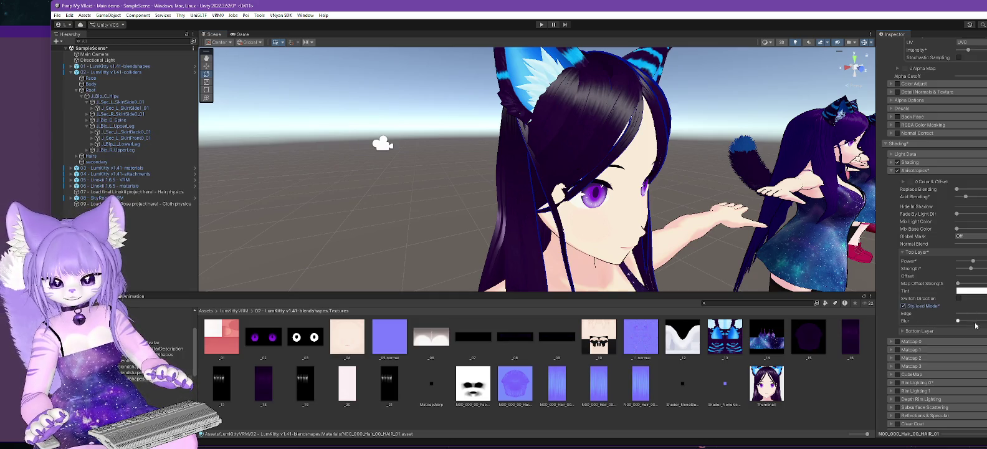
drag(958, 321, 986, 321)
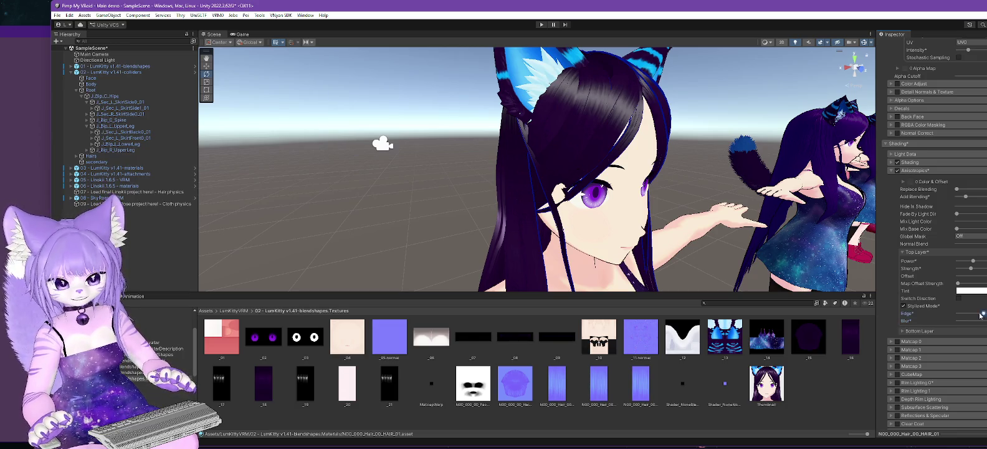
mouse_move(958, 313)
mouse_down()
mouse_move(986, 314)
mouse_move(958, 321)
mouse_up()
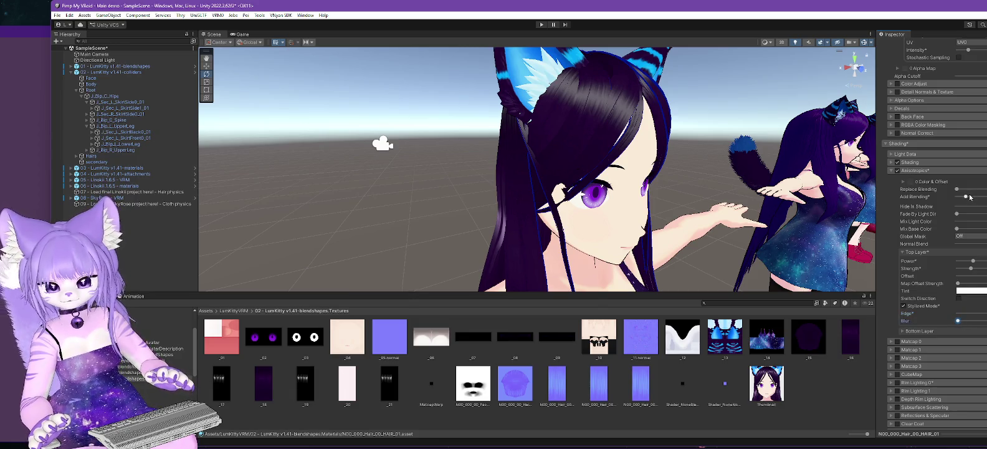
drag(966, 198, 986, 197)
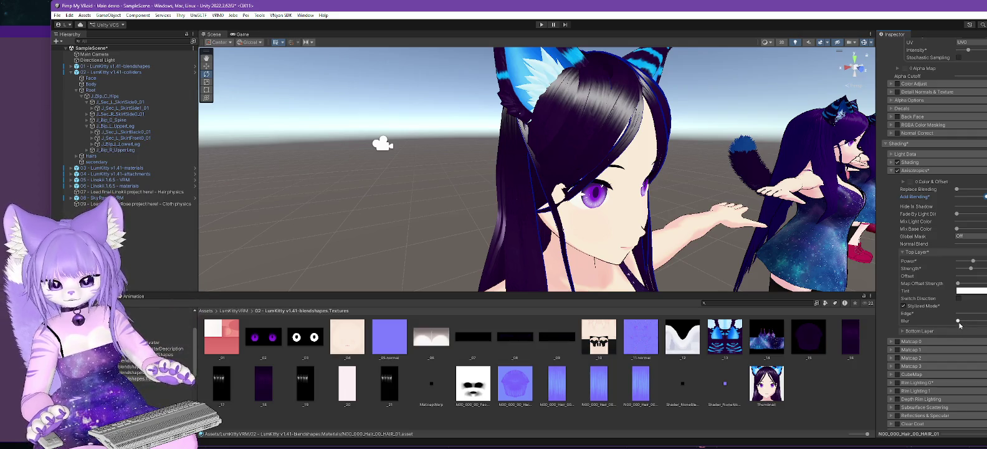
click(959, 298)
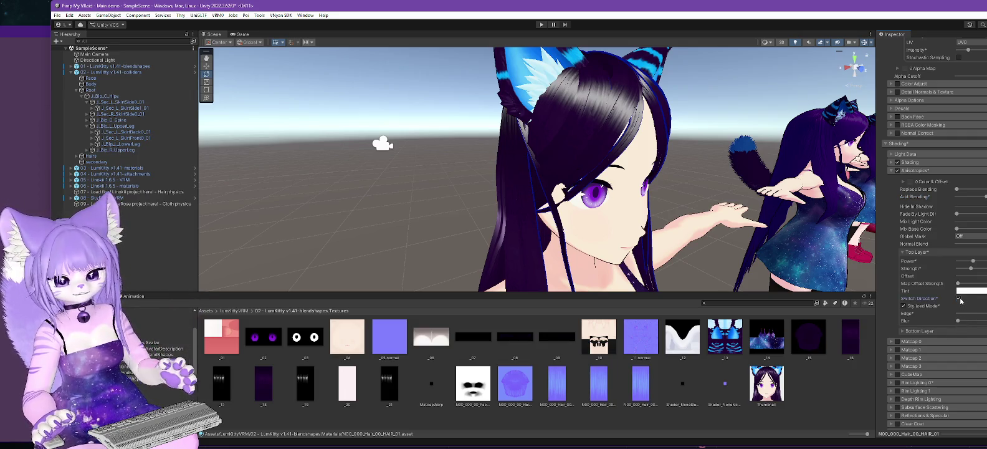
click(959, 298)
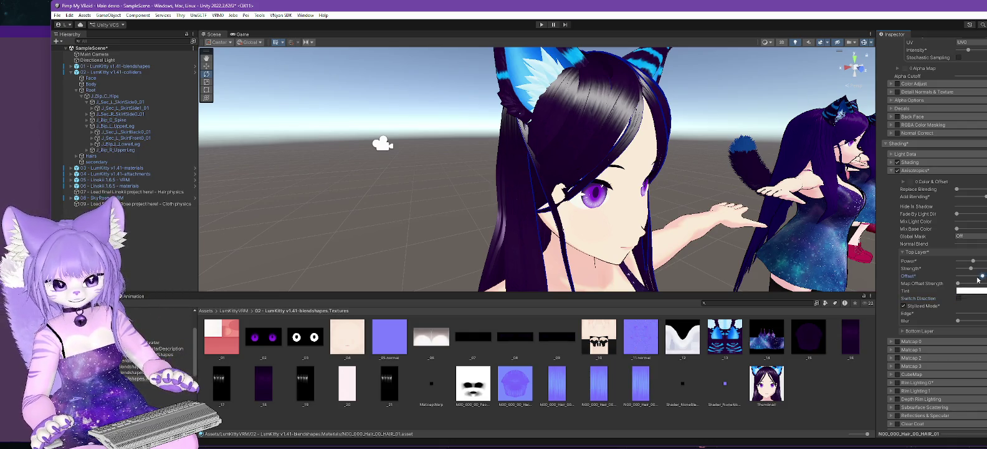
drag(981, 277, 958, 279)
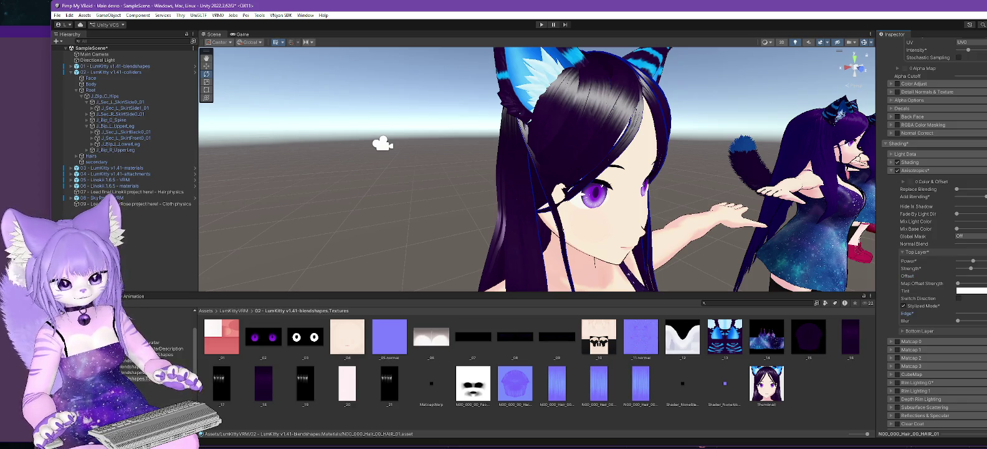
mouse_move(982, 313)
mouse_down()
mouse_move(935, 319)
mouse_move(967, 316)
mouse_up()
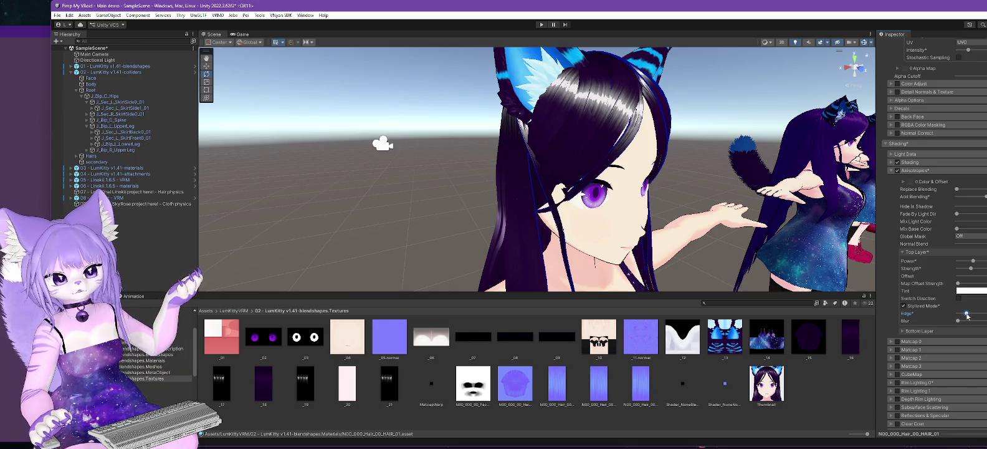
Step: Enable Stylized Mode on the Bottom Layer and set its Edge value
click(901, 331)
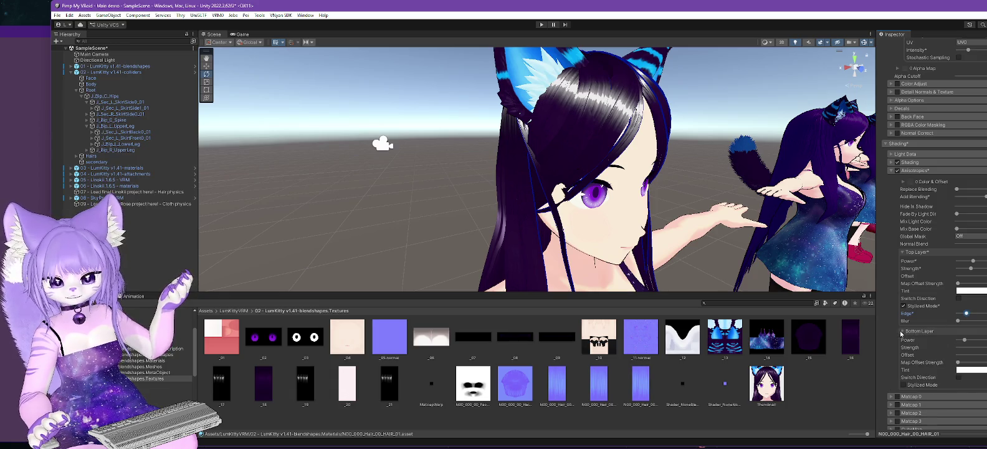
scroll(901, 333, down, 2)
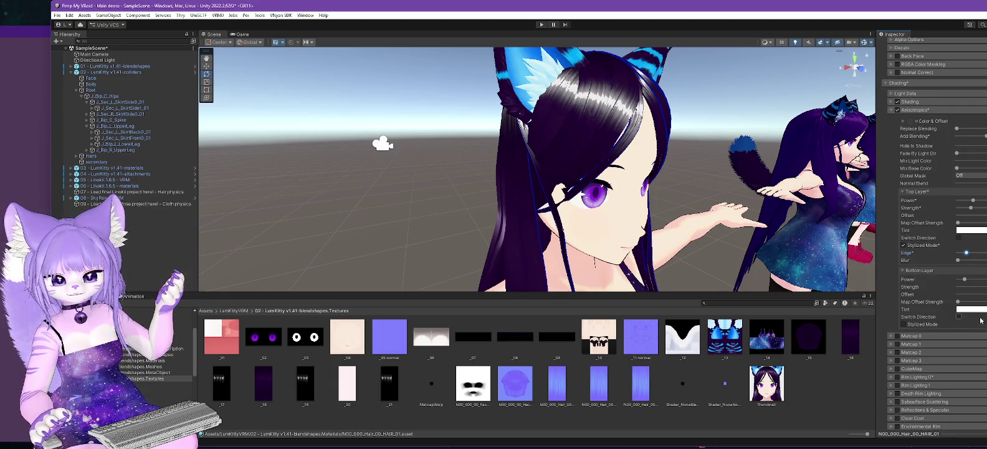
click(904, 324)
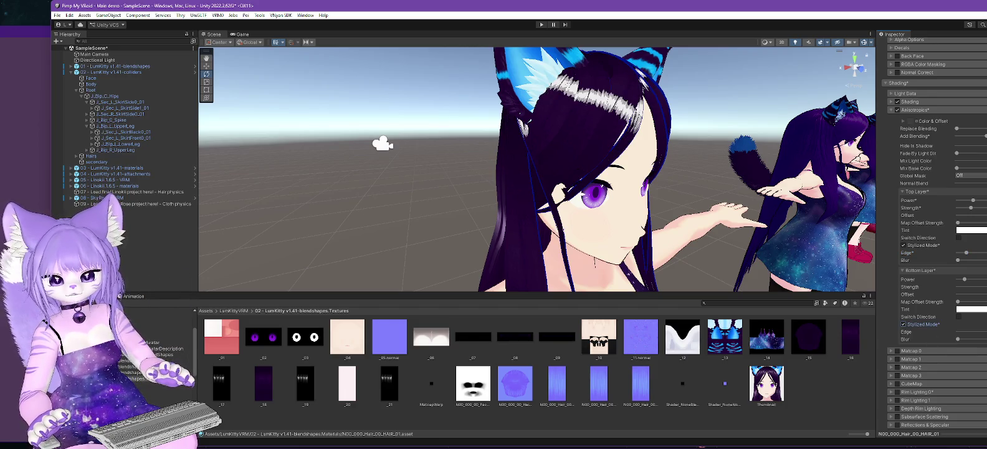
click(974, 332)
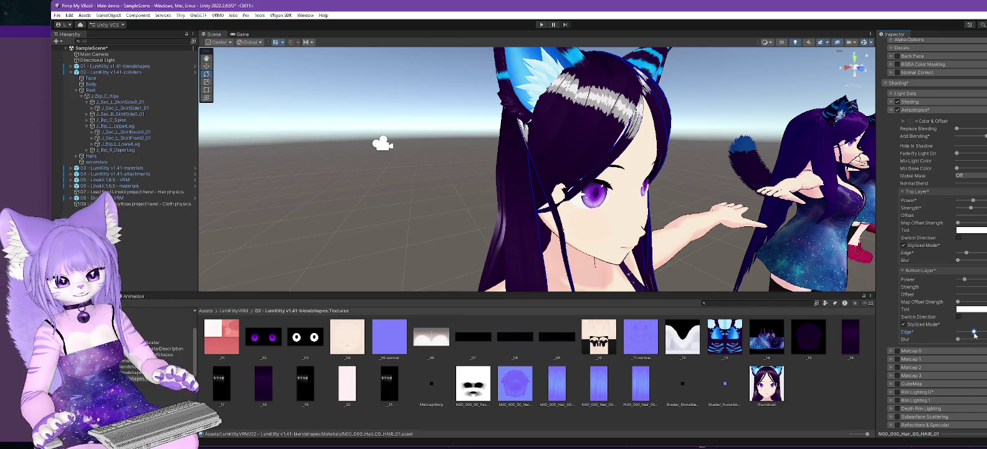
mouse_move(713, 190)
mouse_down()
mouse_move(646, 191)
mouse_move(671, 197)
mouse_up()
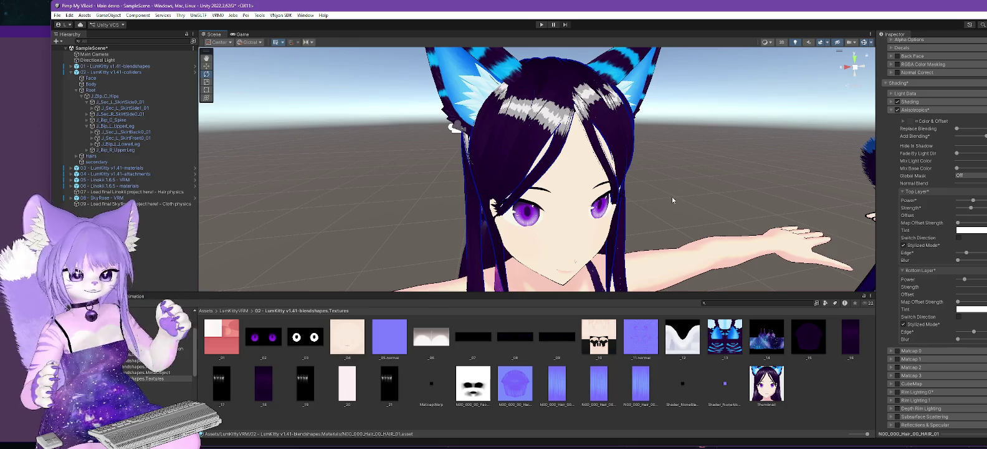
scroll(672, 196, down, 5)
mouse_move(677, 197)
mouse_down()
mouse_move(667, 205)
mouse_move(686, 225)
mouse_move(638, 234)
mouse_up()
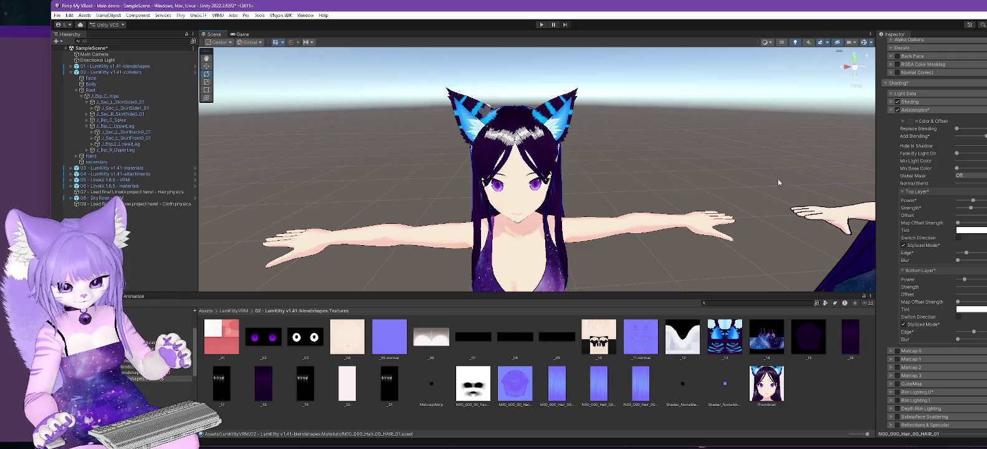
mouse_move(817, 184)
mouse_down()
mouse_move(412, 176)
mouse_move(617, 194)
mouse_move(672, 167)
mouse_up()
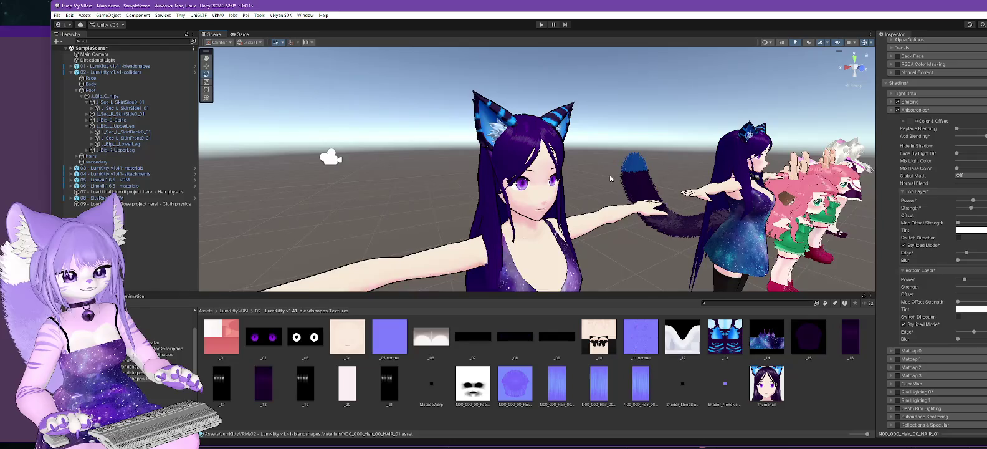
scroll(610, 174, up, 2)
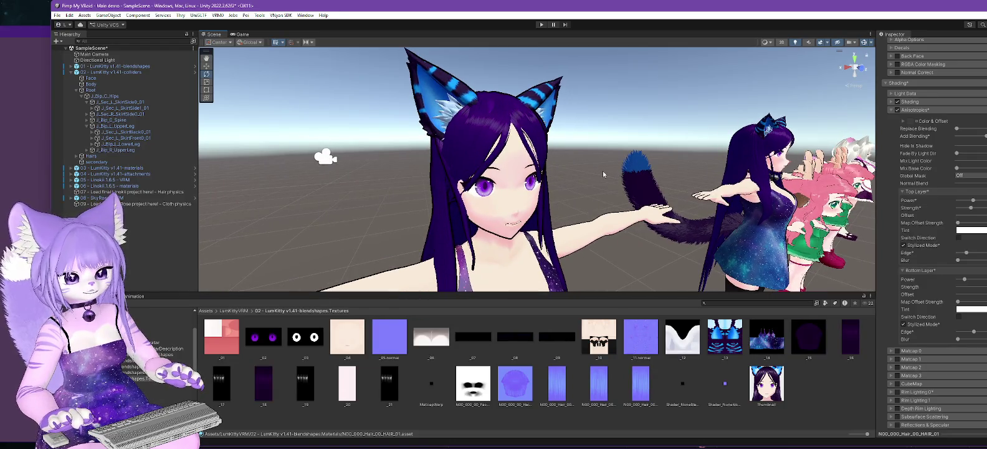
mouse_move(602, 171)
mouse_down()
mouse_move(589, 207)
mouse_move(763, 196)
mouse_move(674, 217)
mouse_move(772, 236)
mouse_move(668, 268)
mouse_move(630, 262)
mouse_up()
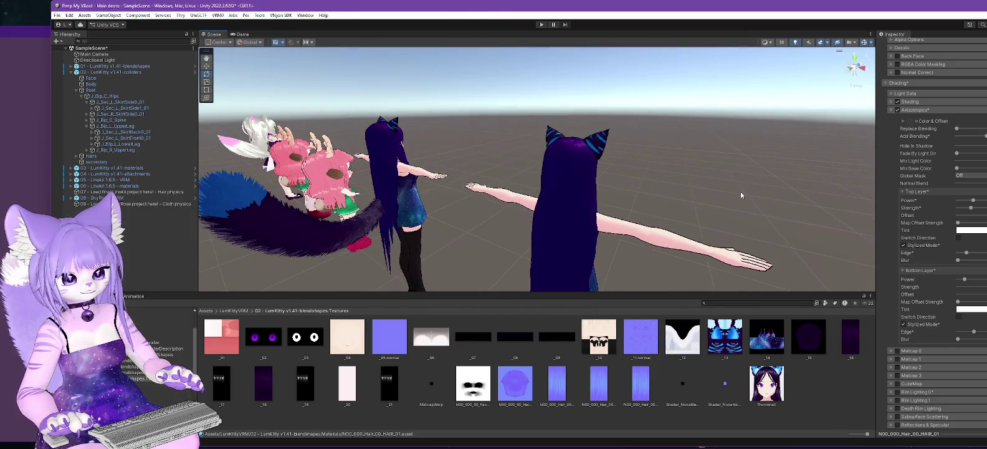
Step: Select the Directional Light and orbit around the avatars back to a level frontal view
double_click(100, 60)
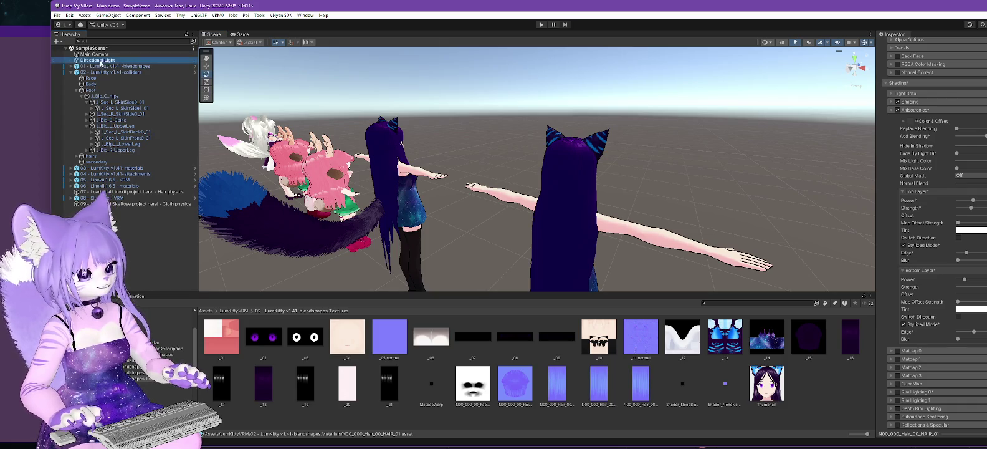
mouse_move(749, 184)
mouse_down()
mouse_move(480, 184)
mouse_move(572, 283)
mouse_move(591, 218)
mouse_move(757, 138)
mouse_up()
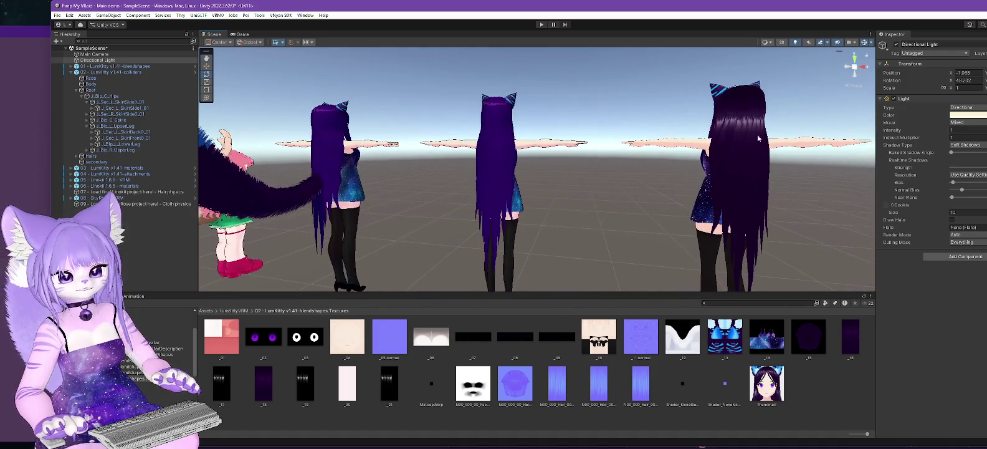
mouse_move(607, 120)
mouse_down()
mouse_move(610, 188)
mouse_move(535, 188)
mouse_up()
scroll(520, 138, up, 3)
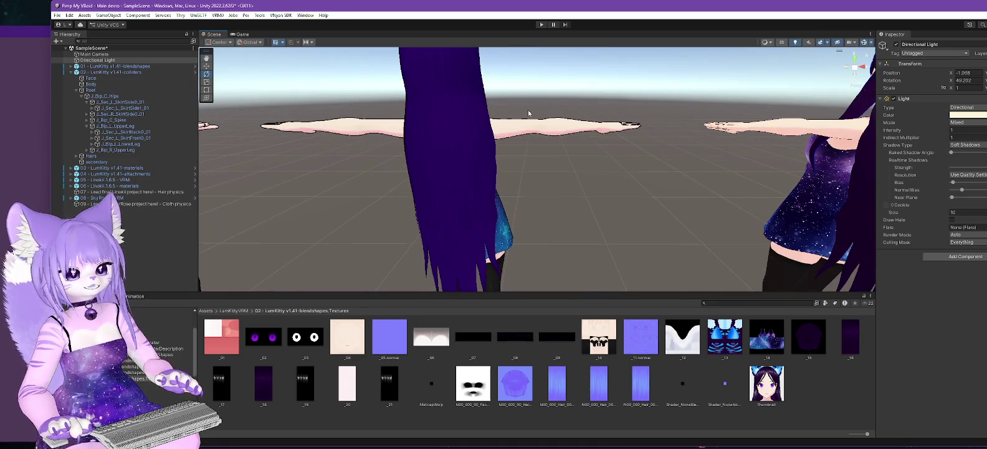
scroll(597, 177, up, 3)
scroll(597, 177, up, 5)
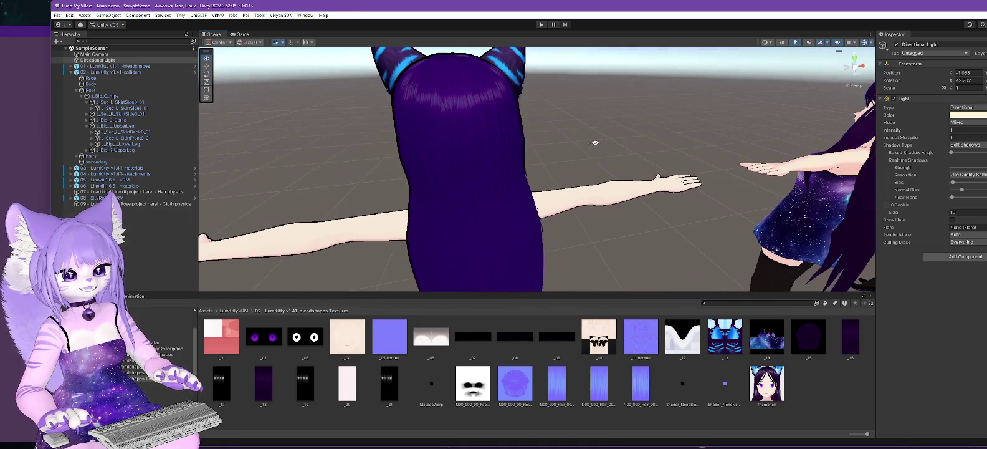
scroll(436, 73, up, 2)
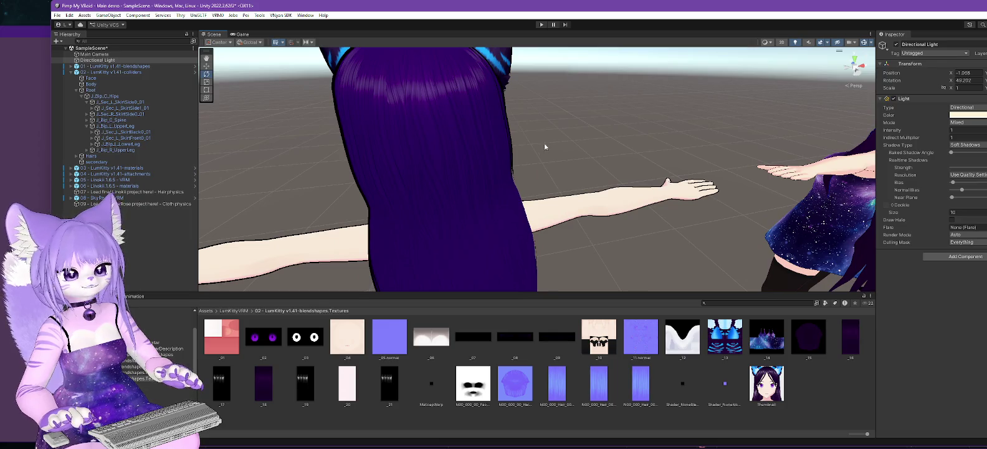
drag(591, 150, 219, 159)
mouse_move(326, 145)
mouse_down()
mouse_move(673, 137)
mouse_move(283, 165)
mouse_up()
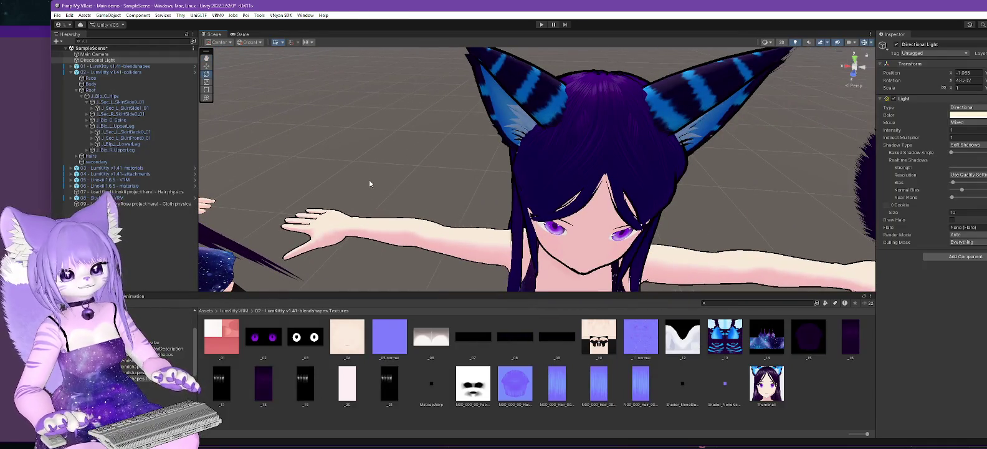
drag(369, 183, 418, 161)
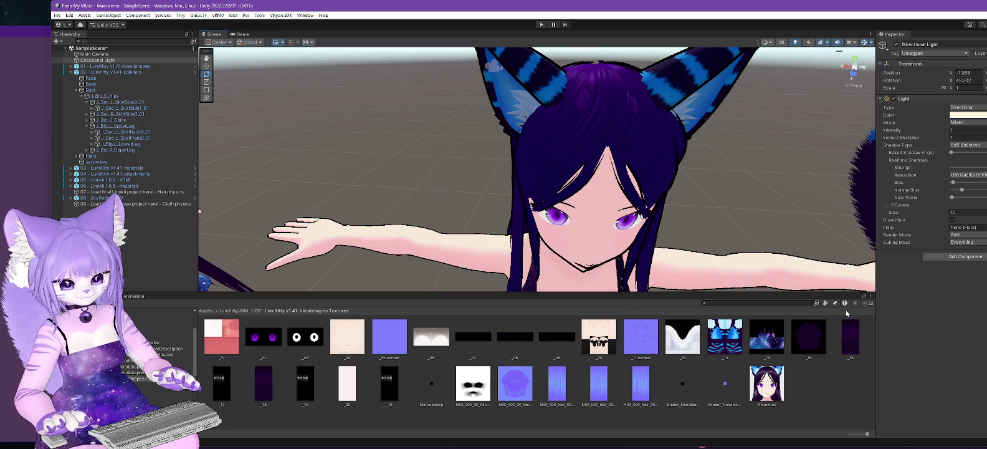
mouse_move(523, 187)
mouse_down()
mouse_move(502, 132)
mouse_move(743, 161)
mouse_move(356, 176)
mouse_move(514, 165)
mouse_move(572, 127)
mouse_up()
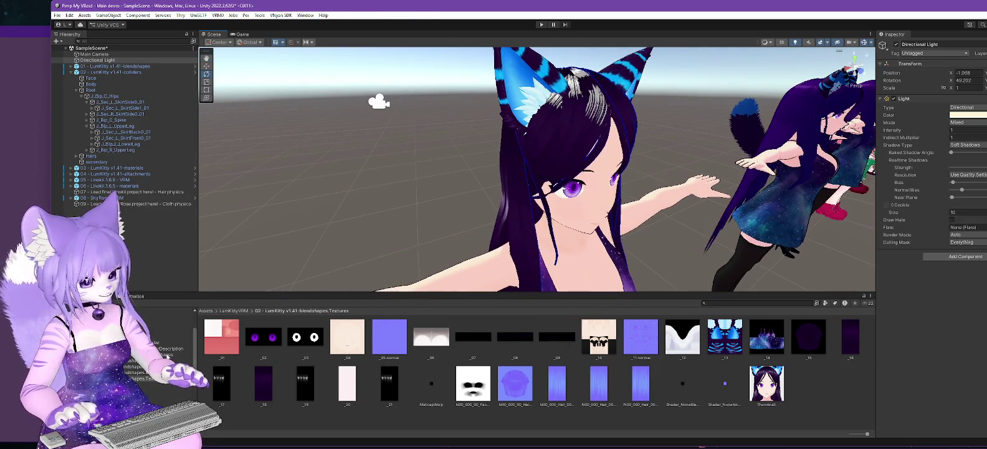
Step: Set the hair material's main texture to None and tint its color dark red
click(174, 360)
click(671, 337)
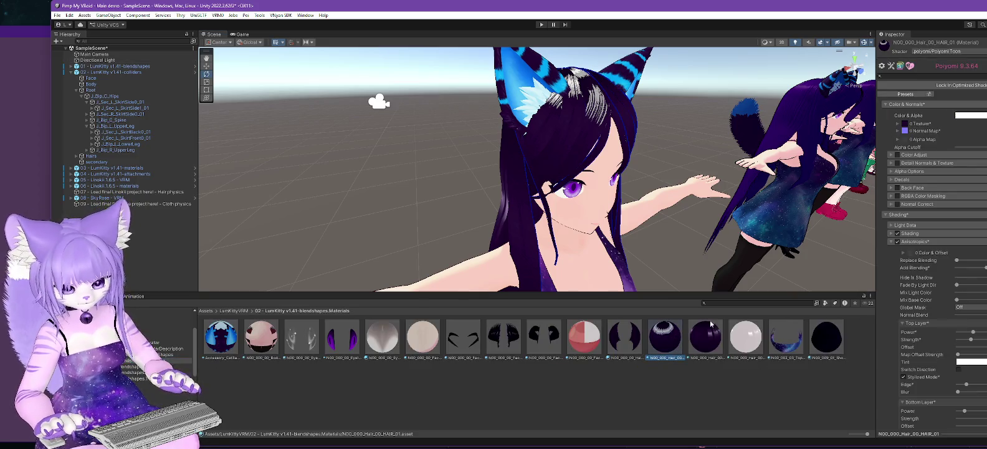
click(912, 126)
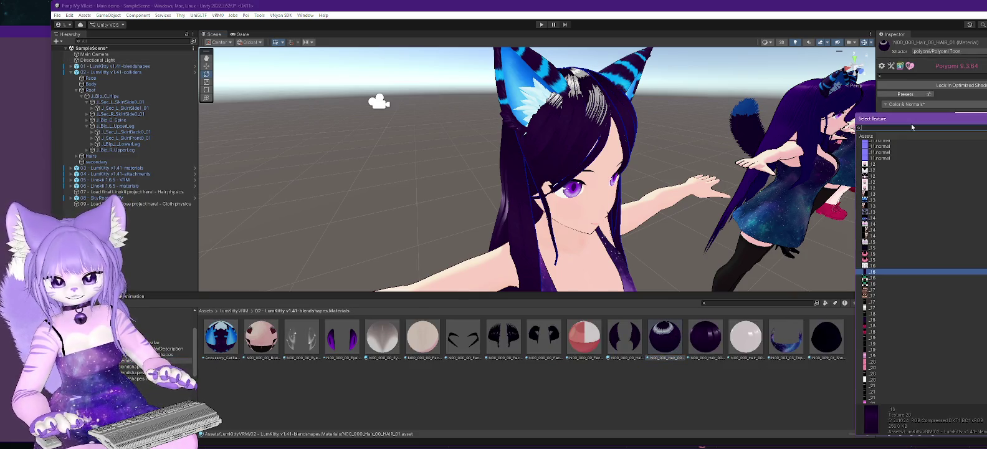
scroll(926, 258, up, 10)
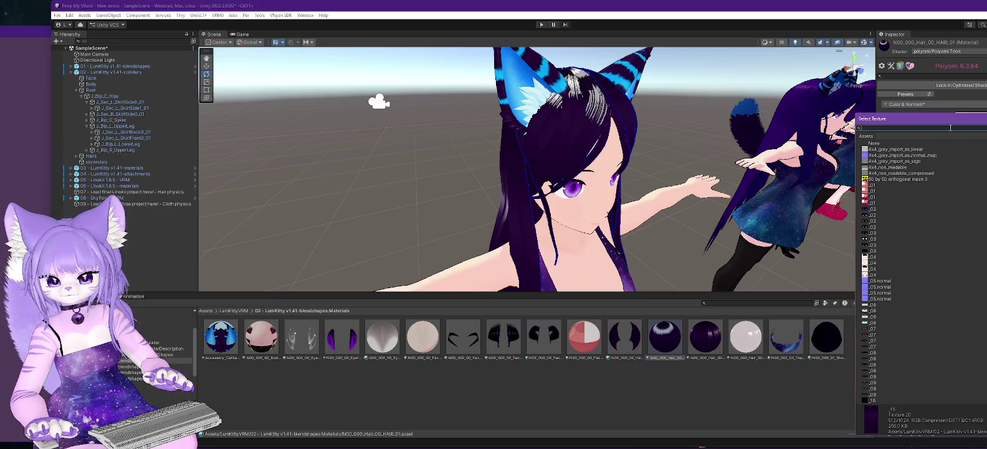
click(873, 145)
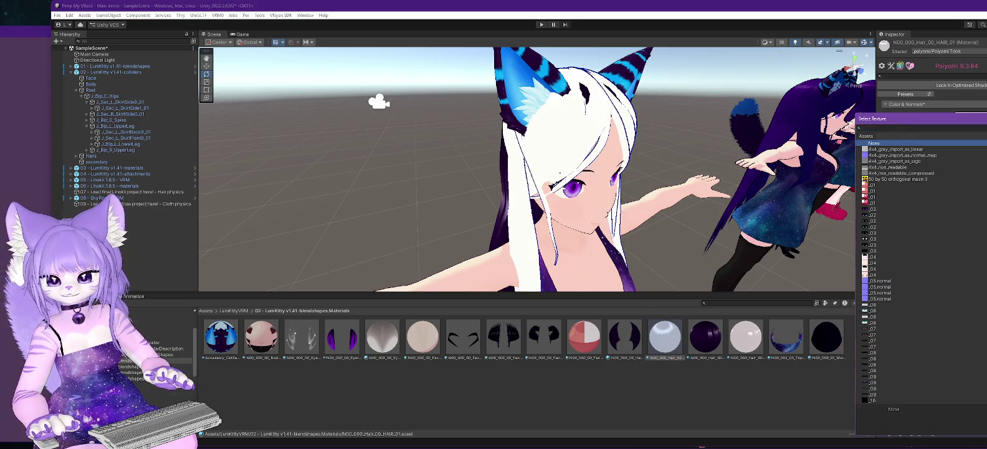
key(Return)
click(975, 117)
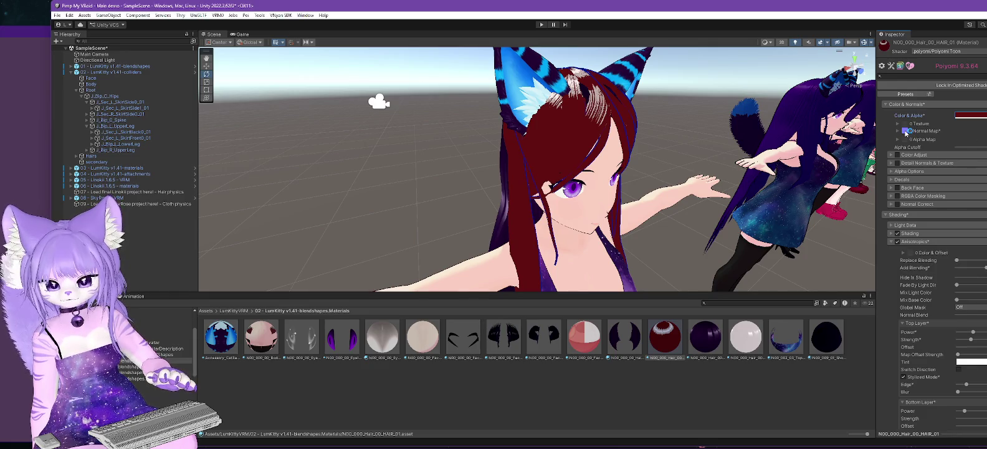
click(907, 131)
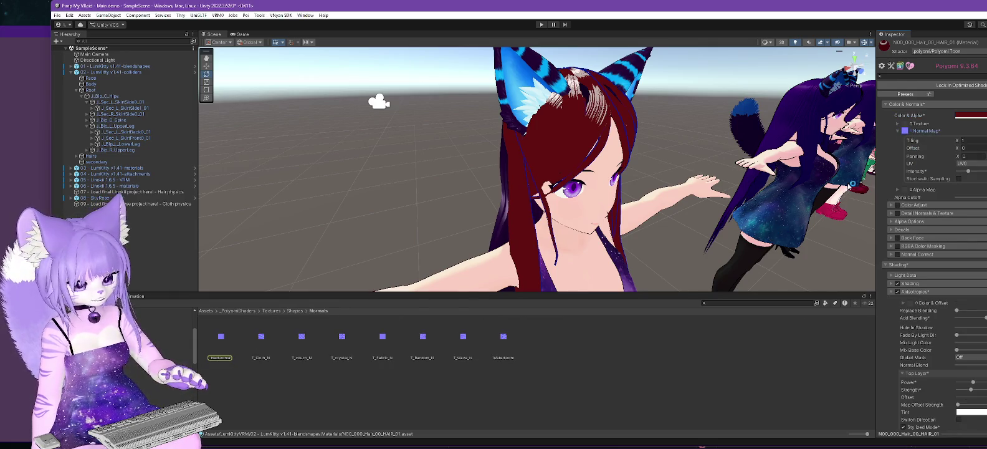
Step: Preview the HairNormal texture in Photo Viewer, then reselect the hair material in Materials
double_click(222, 337)
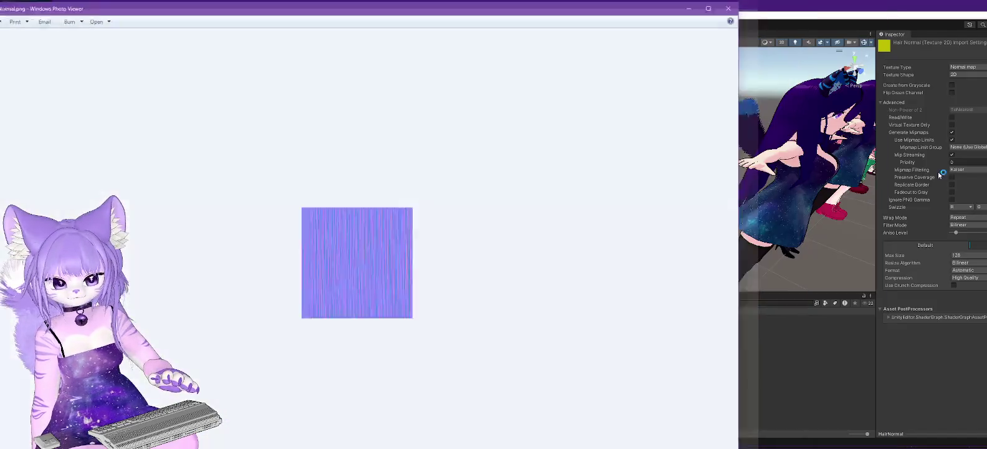
click(649, 6)
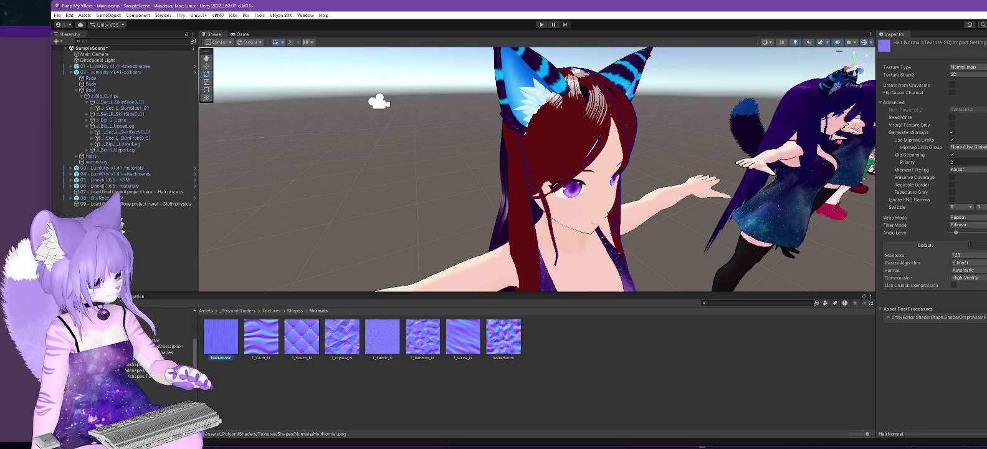
click(156, 358)
click(649, 344)
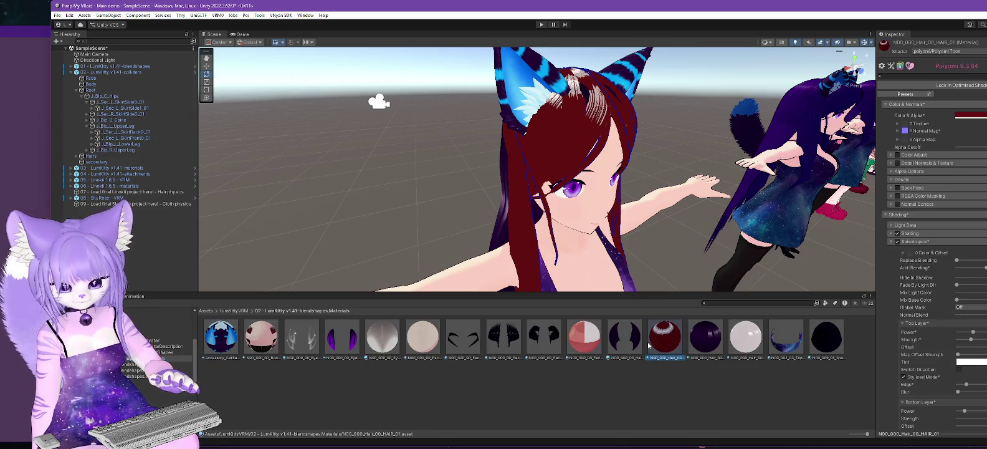
Step: Raise the hair material's normal map intensity slightly
click(898, 131)
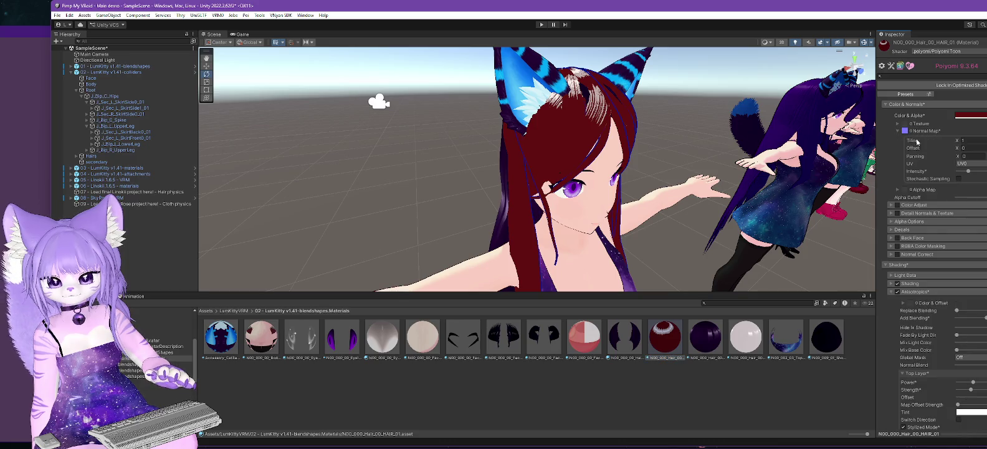
drag(968, 171, 970, 172)
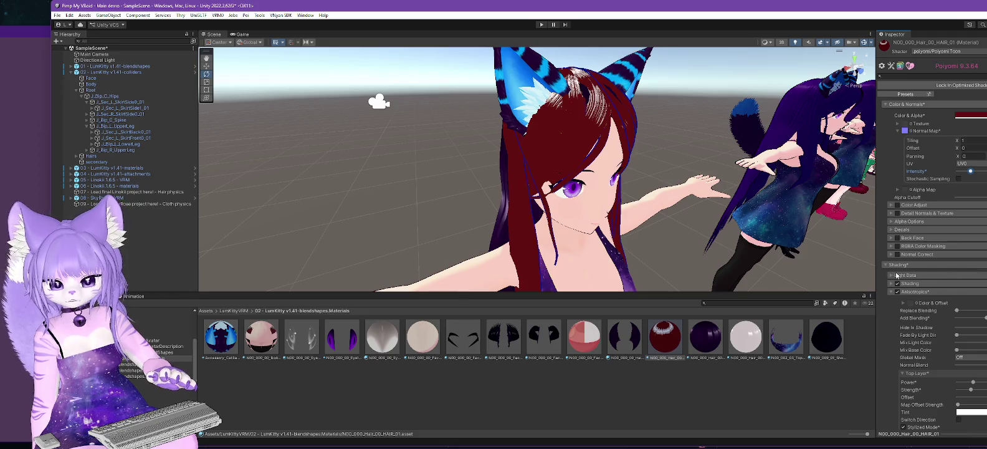
scroll(885, 305, down, 2)
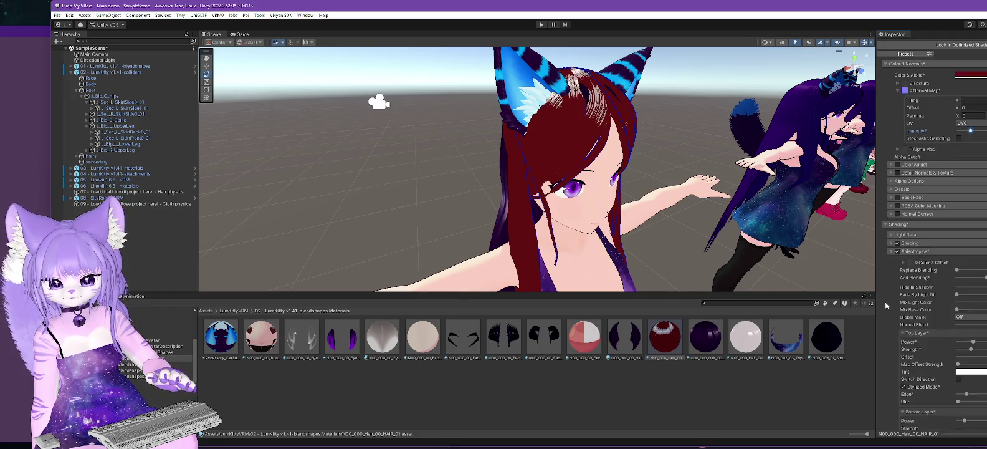
scroll(885, 305, down, 1)
Step: Collapse the hair's Anisotropics section and expand its Light Data settings
click(891, 215)
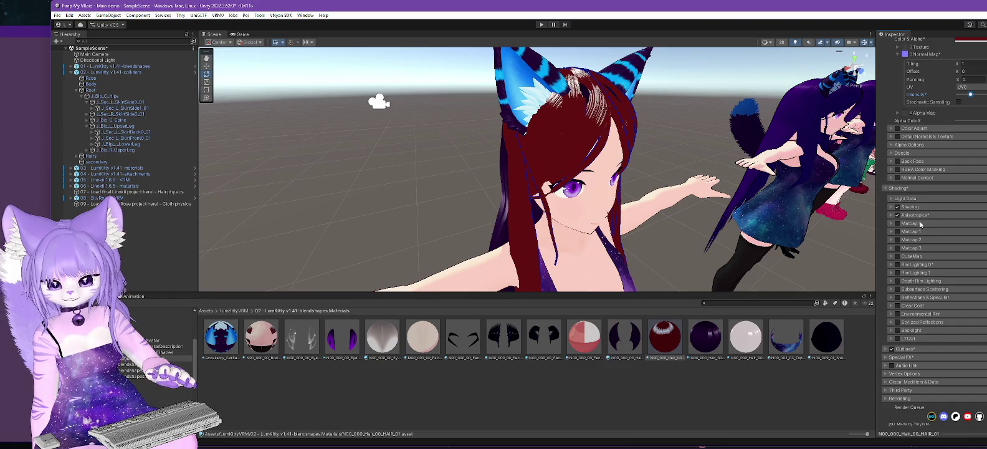
click(891, 199)
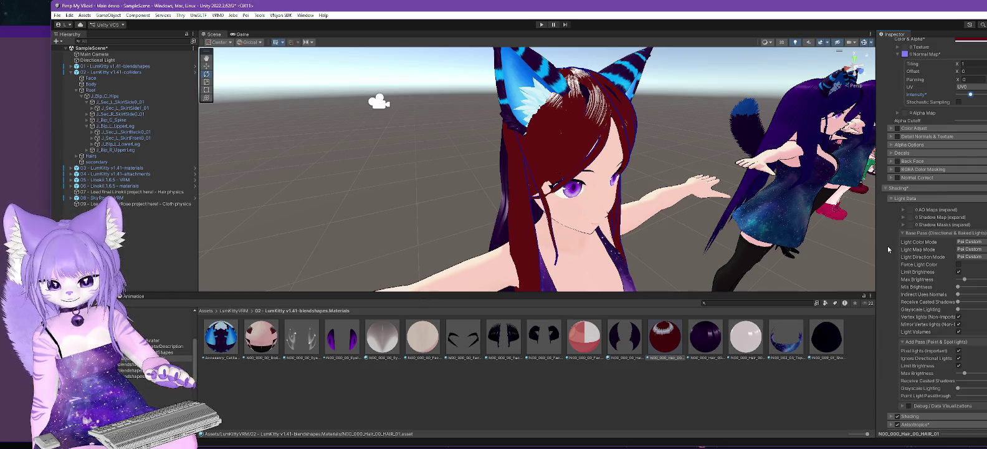
scroll(887, 249, down, 2)
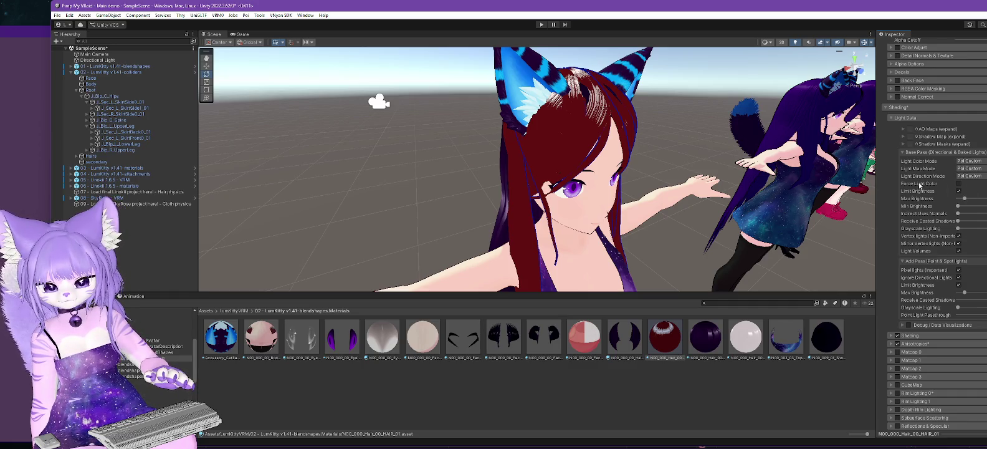
scroll(928, 181, up, 3)
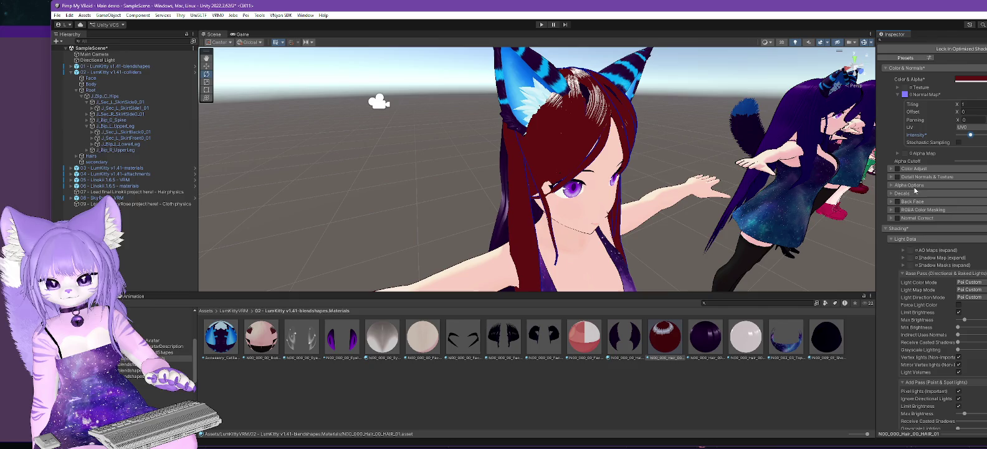
scroll(947, 218, down, 6)
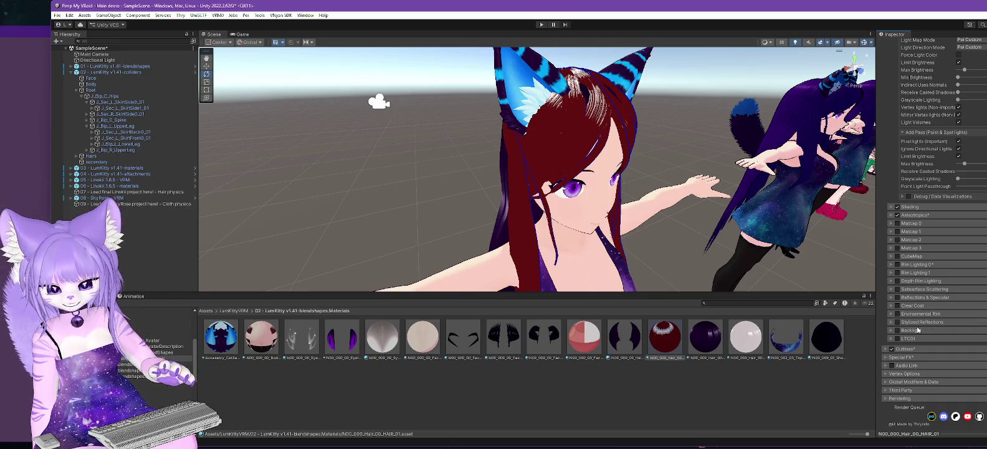
Step: Enable Stylized Reflections on the hair, toggle anisotropic highlights and check the Scene view
click(898, 322)
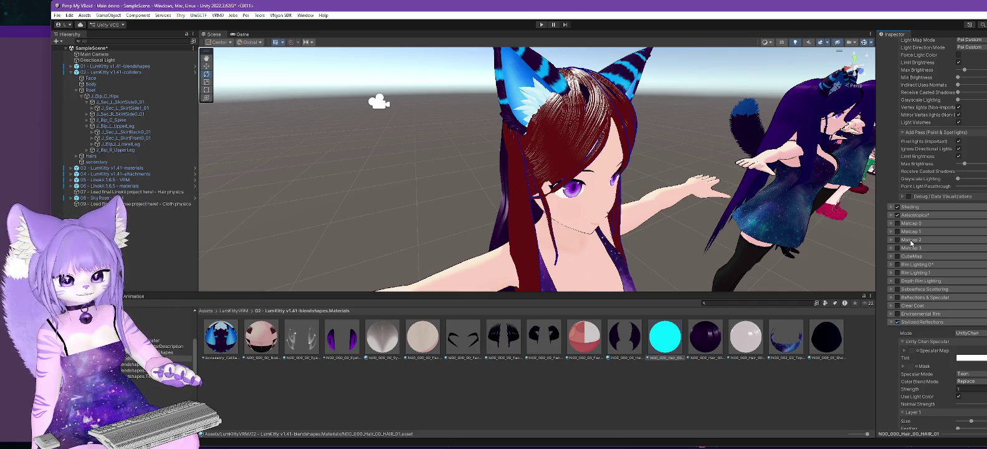
scroll(913, 237, up, 3)
click(898, 316)
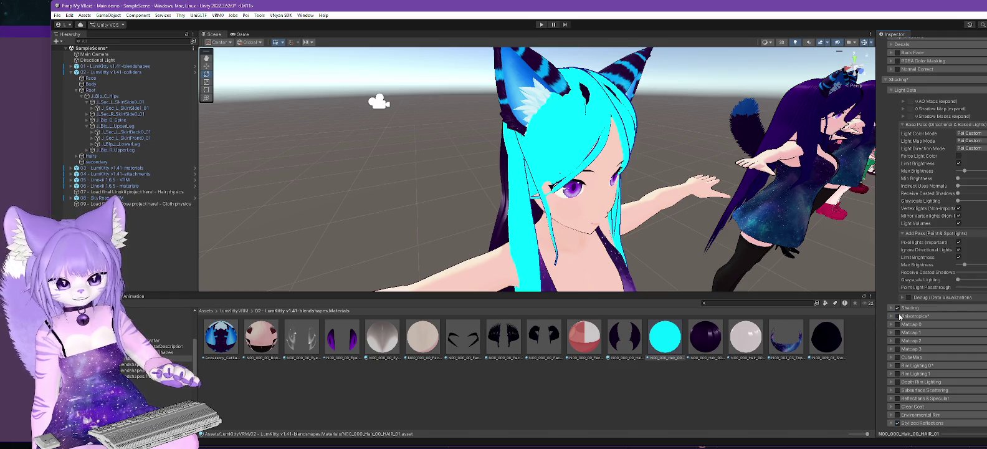
drag(671, 248, 667, 225)
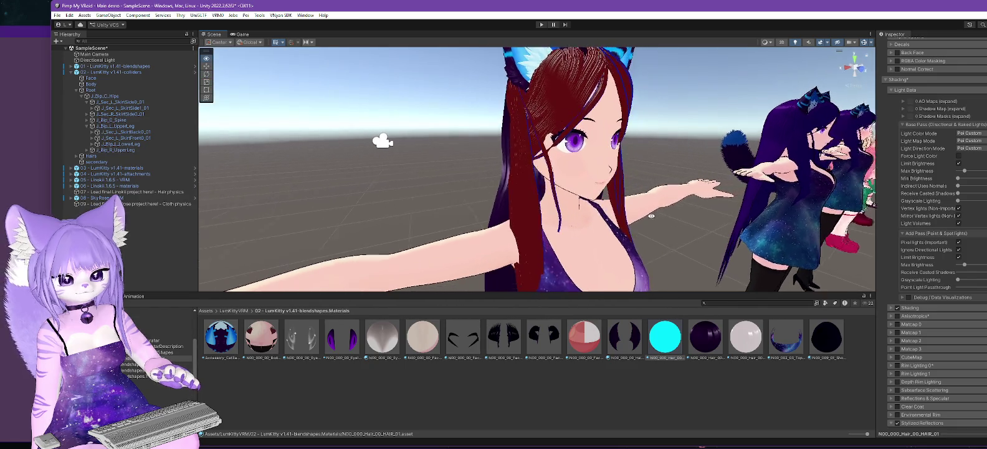
Step: Switch Stylized Reflections off again and collapse its section
scroll(929, 324, down, 4)
scroll(953, 334, down, 2)
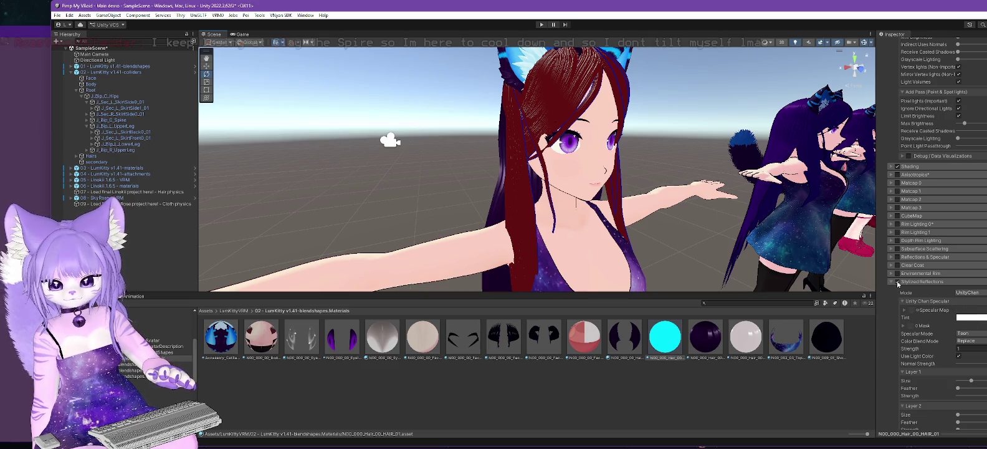
click(897, 282)
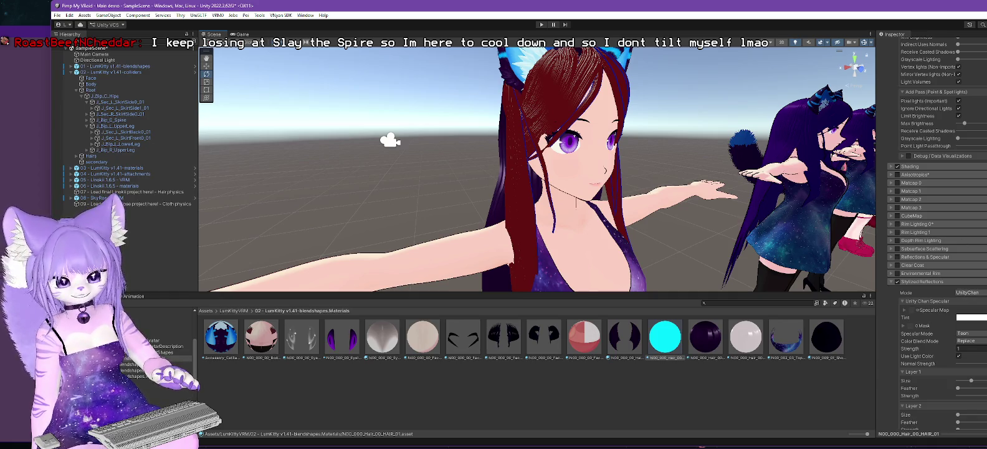
click(898, 281)
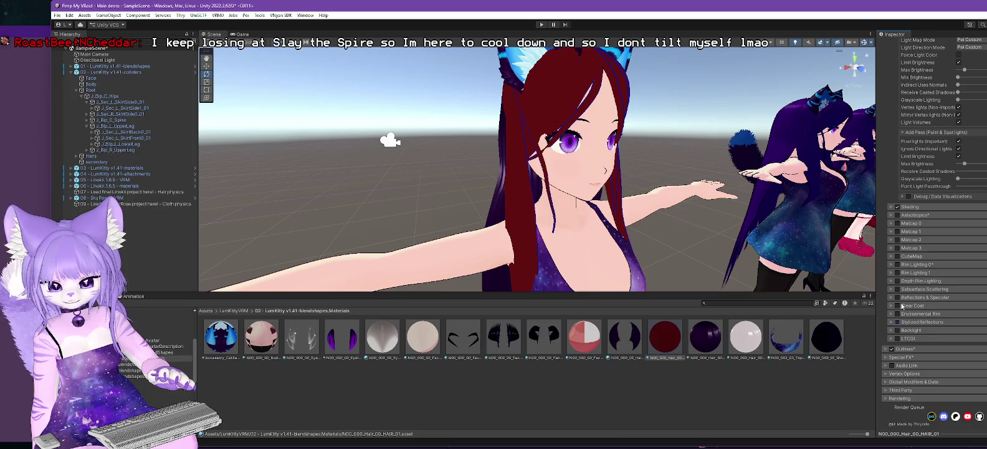
Step: Enable Reflections & Specular on the hair, adjust smoothness and tint the reflections red
click(897, 297)
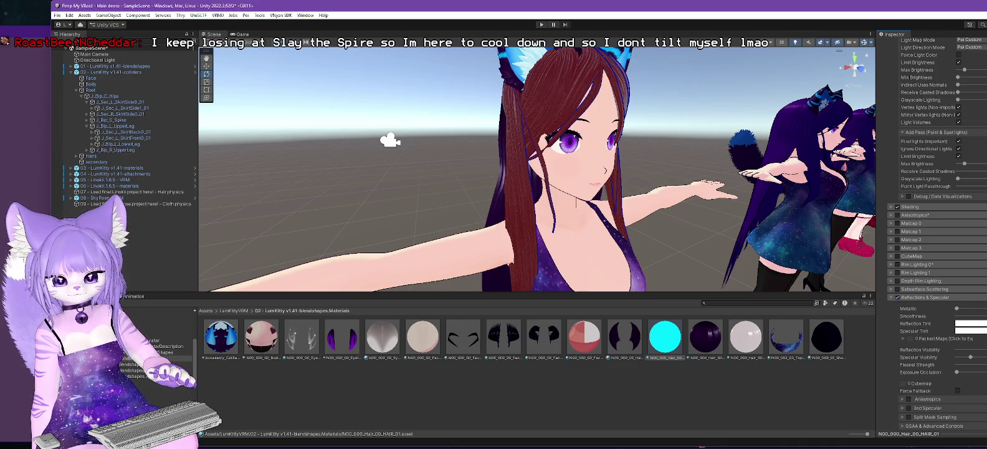
drag(955, 317, 967, 319)
click(969, 323)
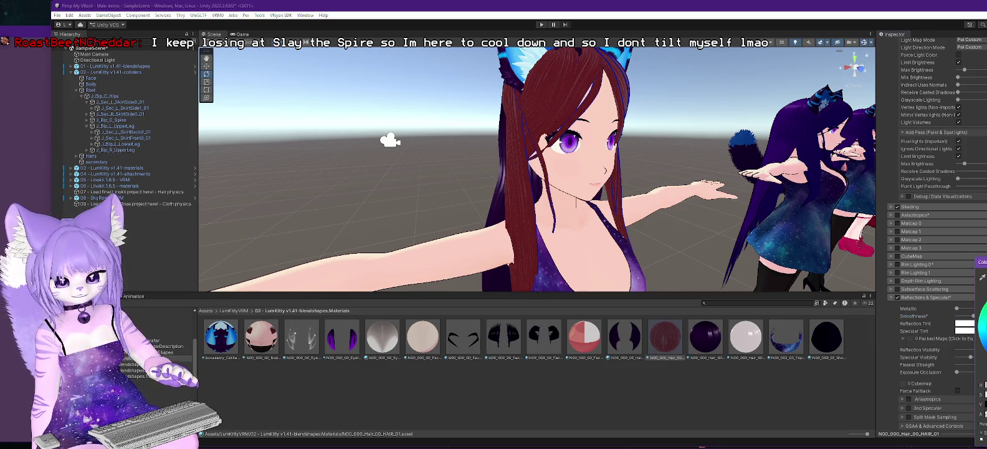
click(983, 337)
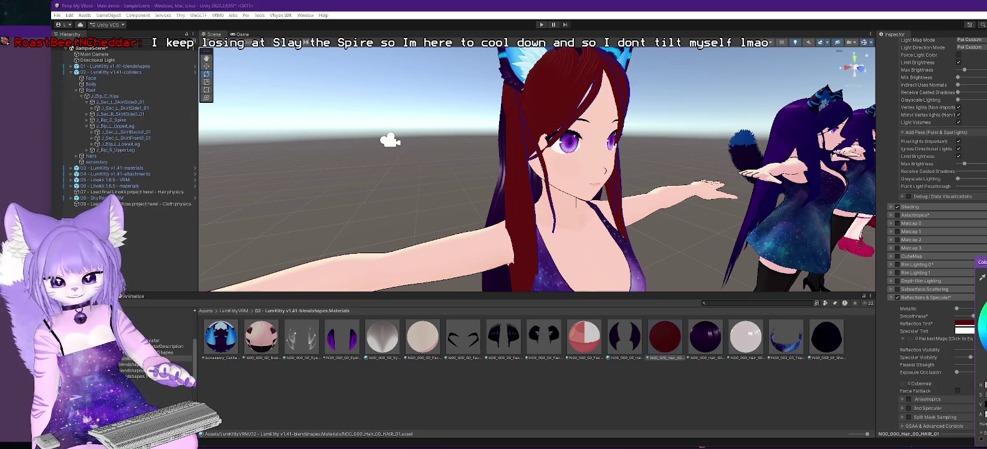
key(Return)
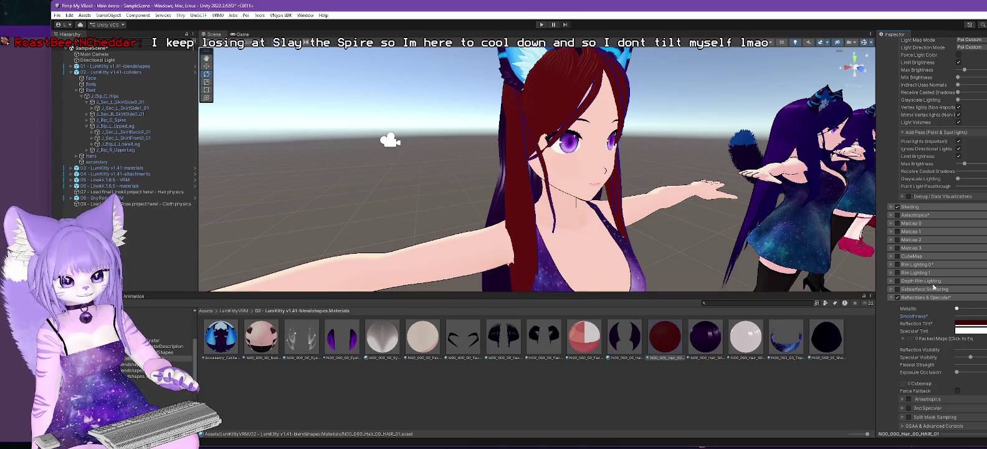
mouse_move(611, 199)
mouse_down()
mouse_move(598, 198)
mouse_move(648, 203)
mouse_move(626, 206)
mouse_up()
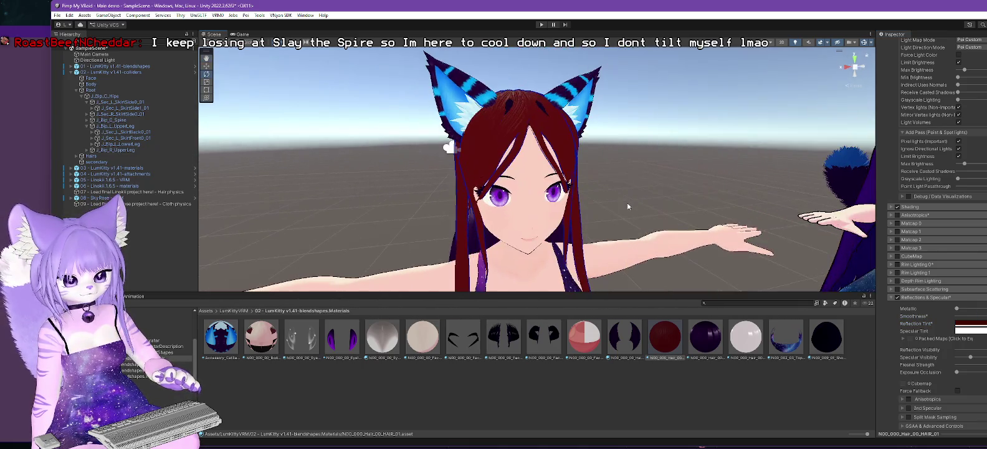
Step: Fold away Reflections & Specular, frame the purple-haired avatar close up and select it
click(892, 297)
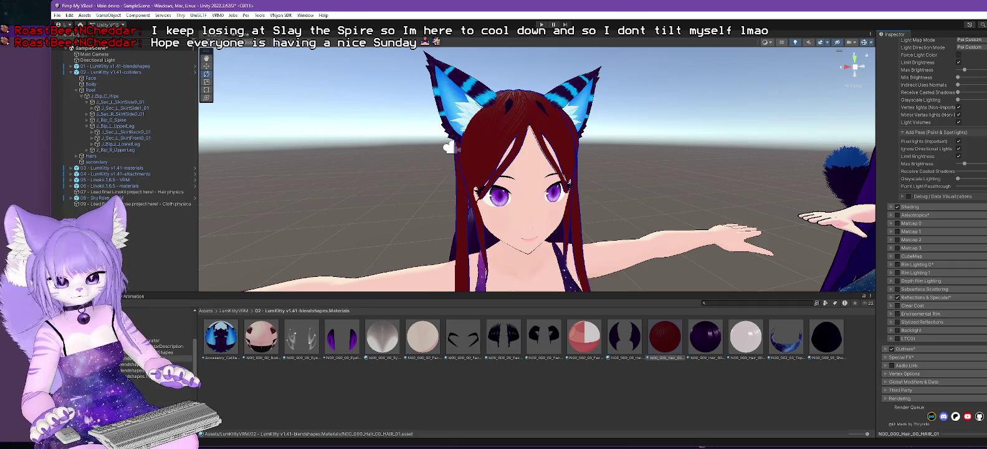
key(f)
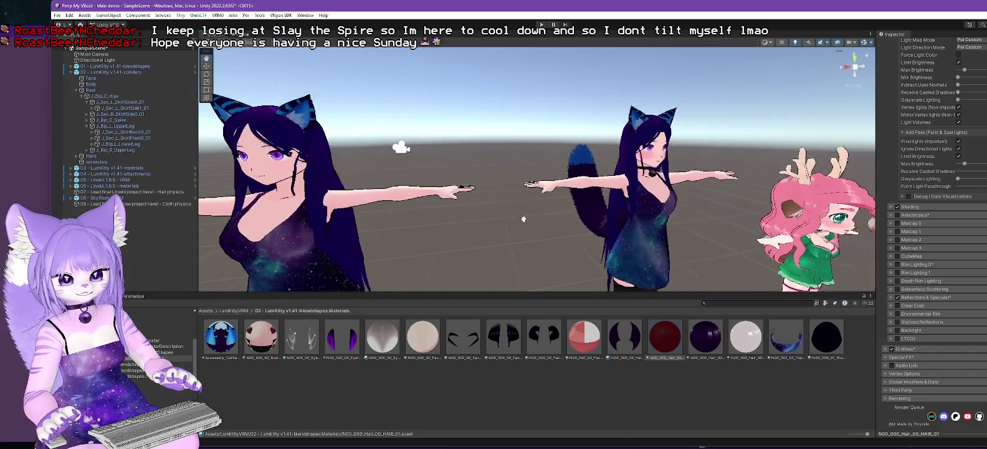
scroll(614, 222, up, 5)
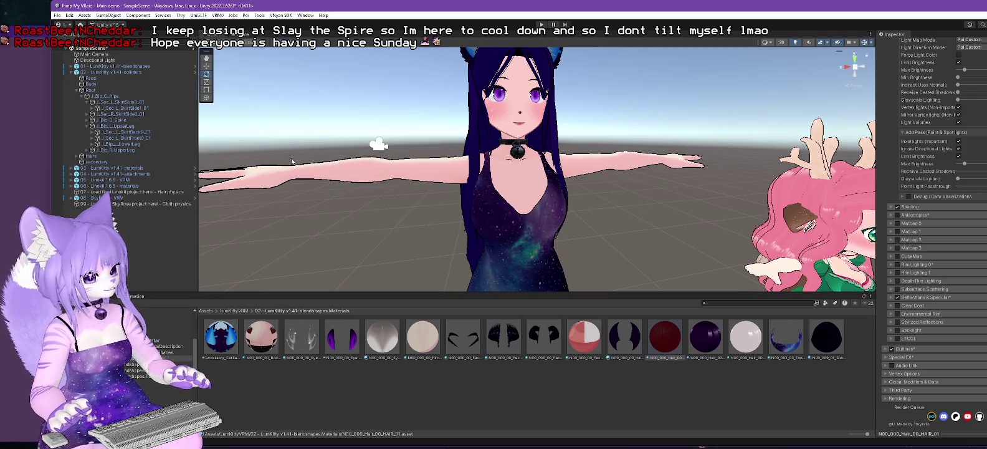
click(500, 237)
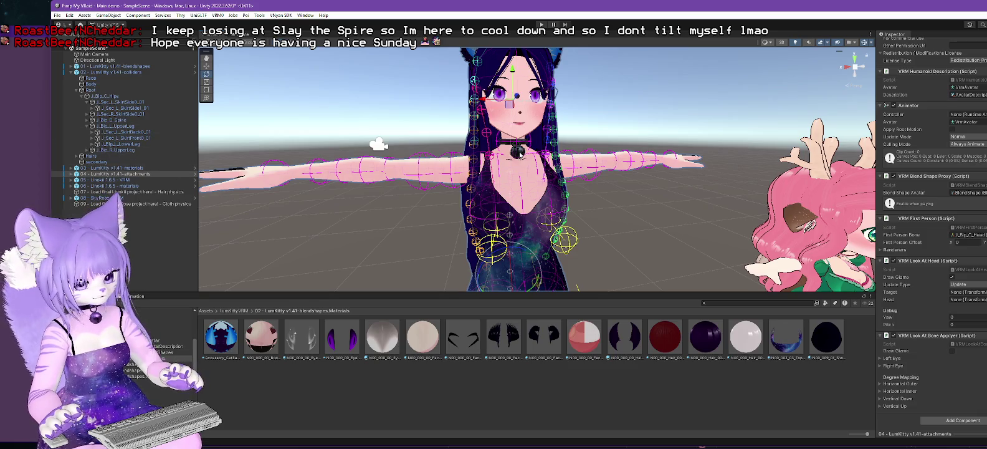
Step: Select the collar's Bell object and open its MetalCollar material
click(527, 143)
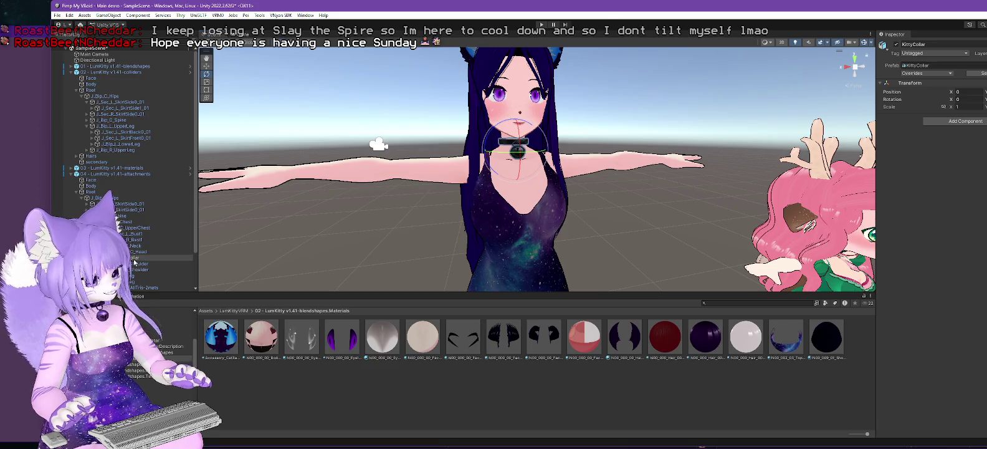
click(120, 258)
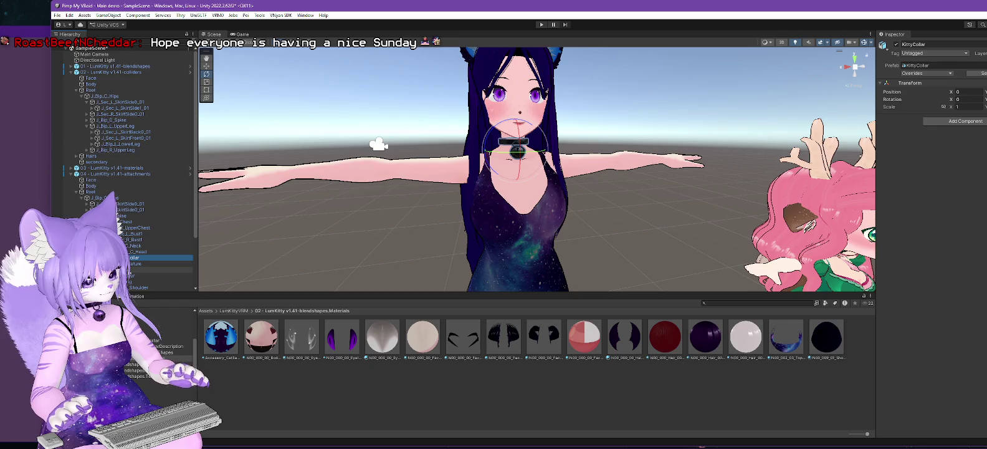
click(155, 270)
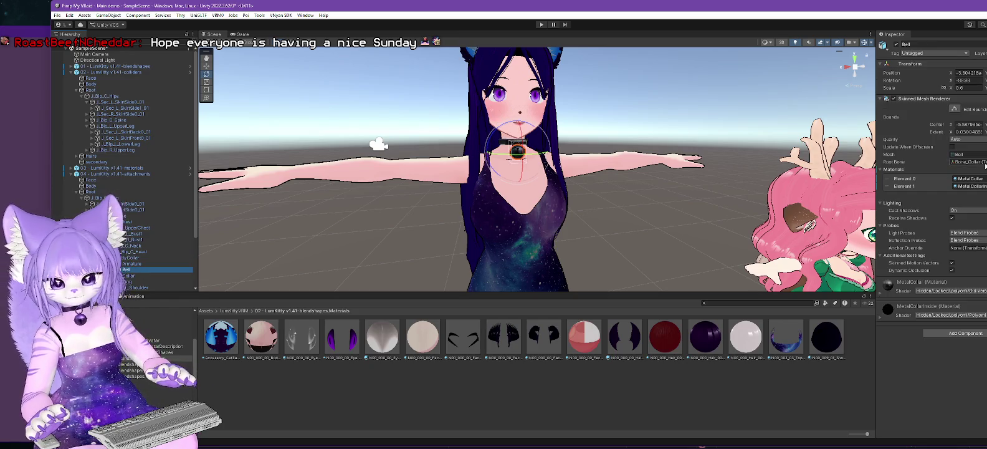
click(972, 179)
click(850, 336)
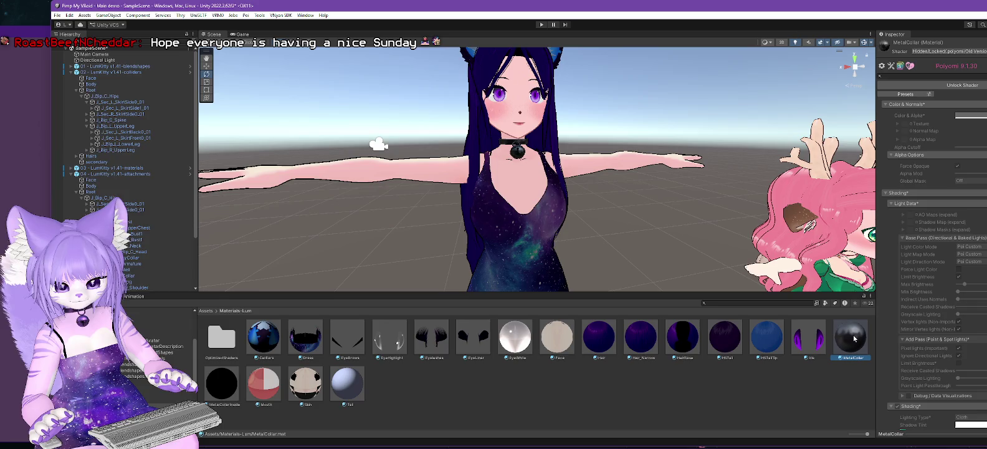
Step: Enable Matcap 0 so the collar glows cyan, then select the bell in the scene
scroll(941, 270, down, 3)
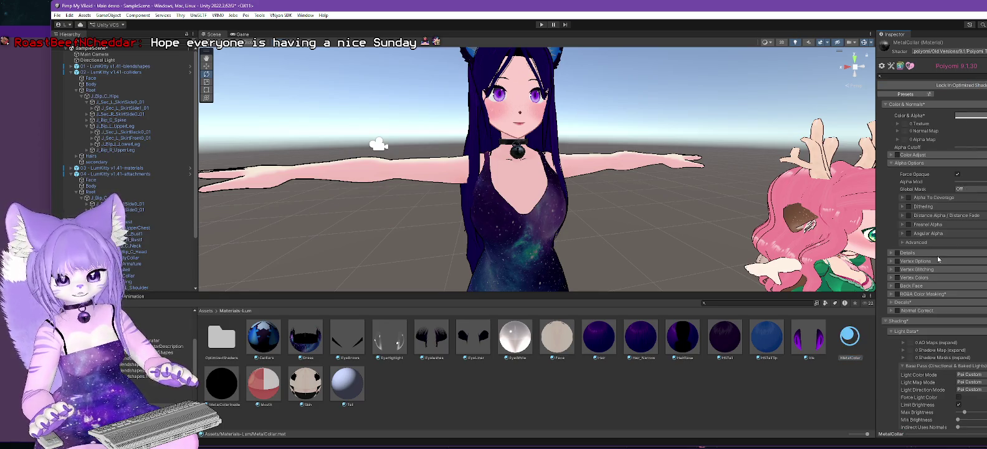
scroll(941, 270, down, 5)
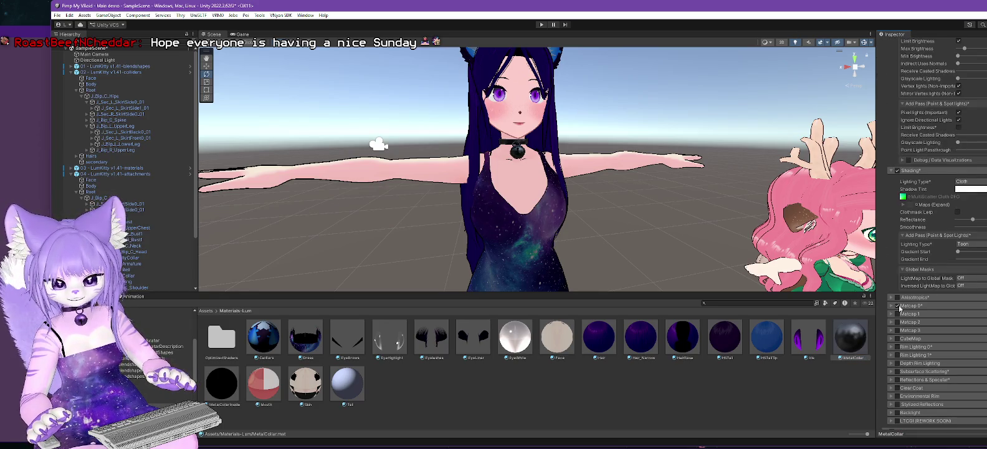
click(898, 306)
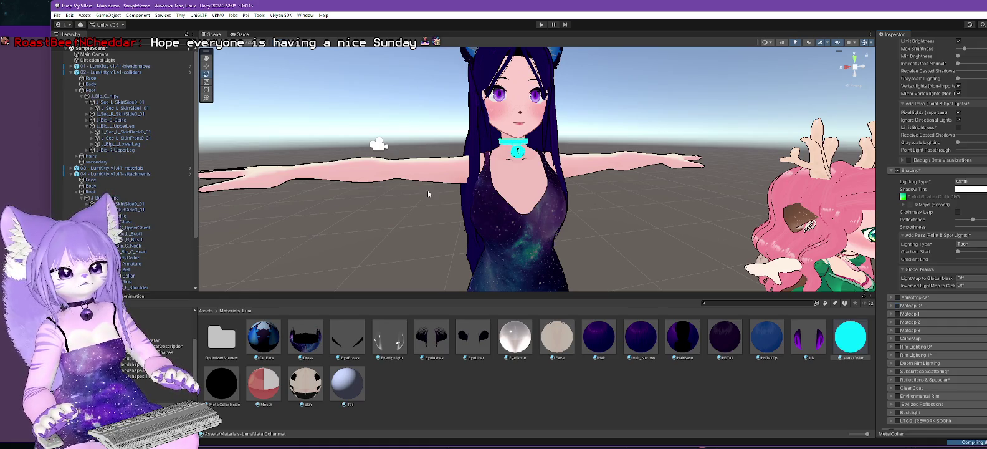
mouse_move(555, 195)
mouse_down()
mouse_move(439, 191)
mouse_move(575, 175)
mouse_up()
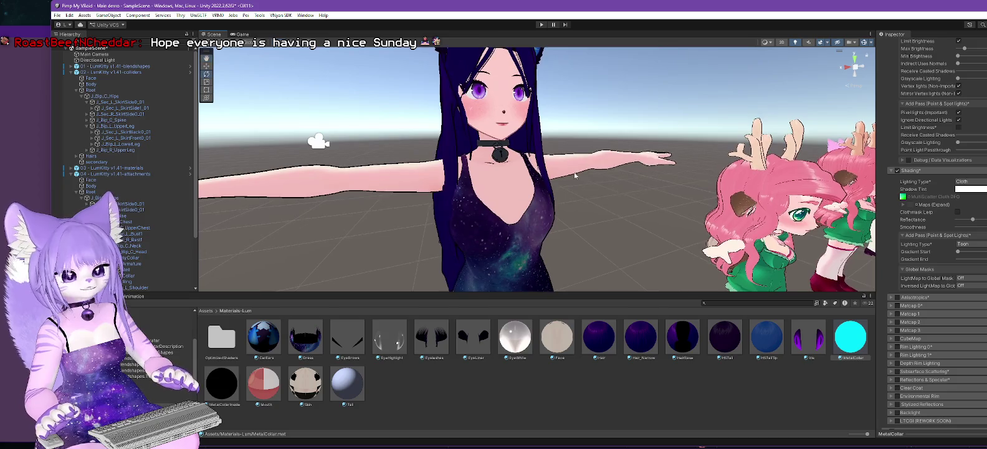
click(501, 156)
Step: Frame the collar and open the Bell's MetalCollar material from its first material slot
key(f)
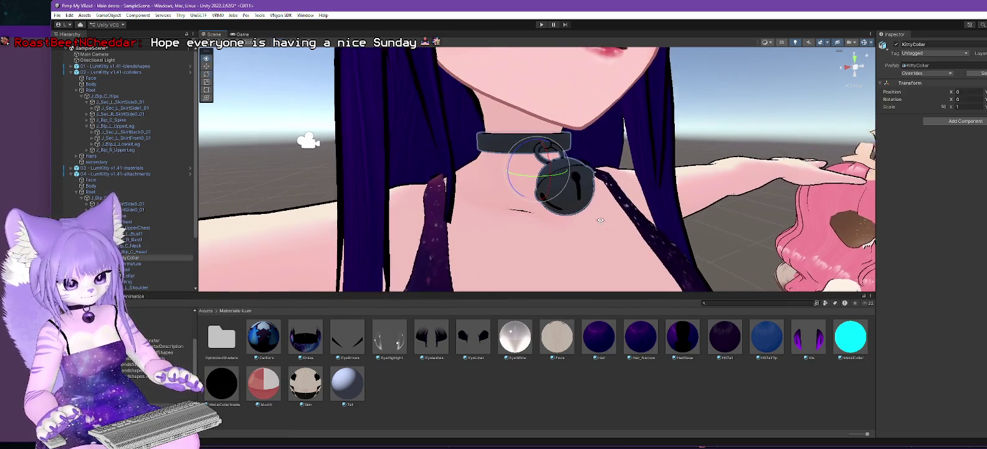
drag(600, 220, 625, 206)
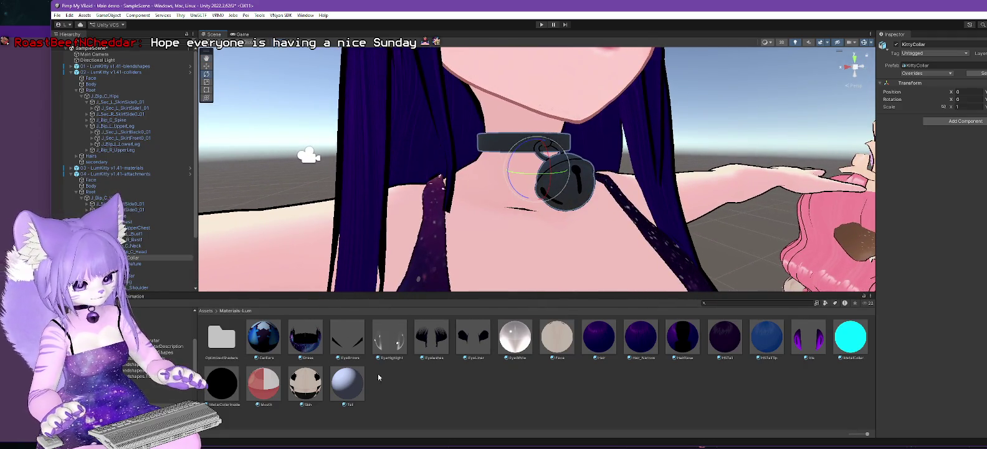
click(149, 269)
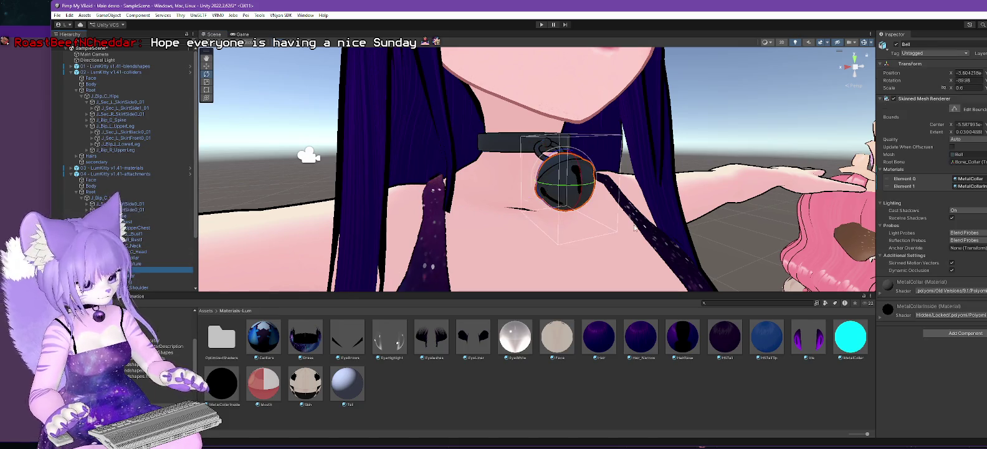
click(969, 178)
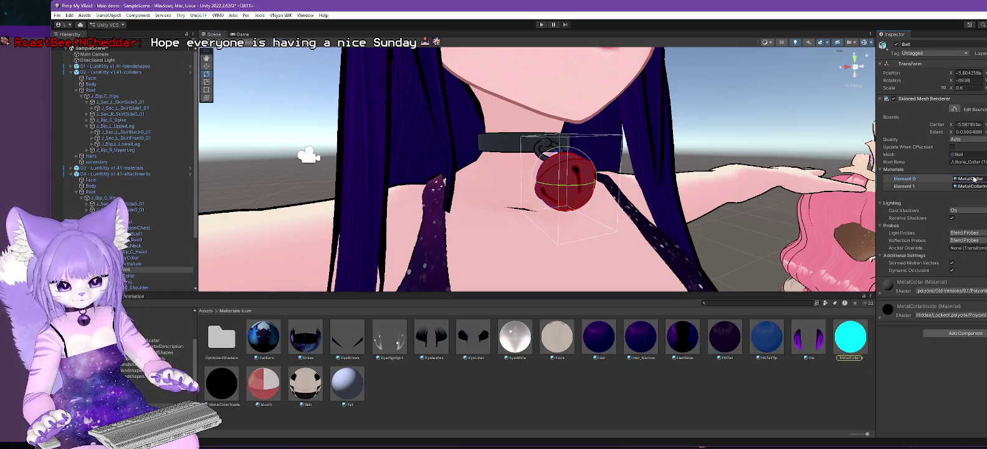
click(850, 341)
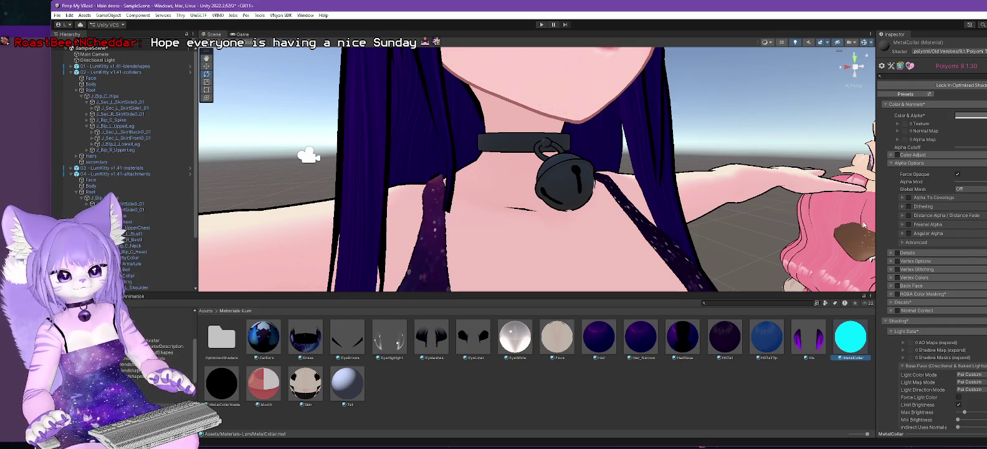
Step: Fold away the MetalCollar material's Light Data settings
scroll(933, 238, down, 3)
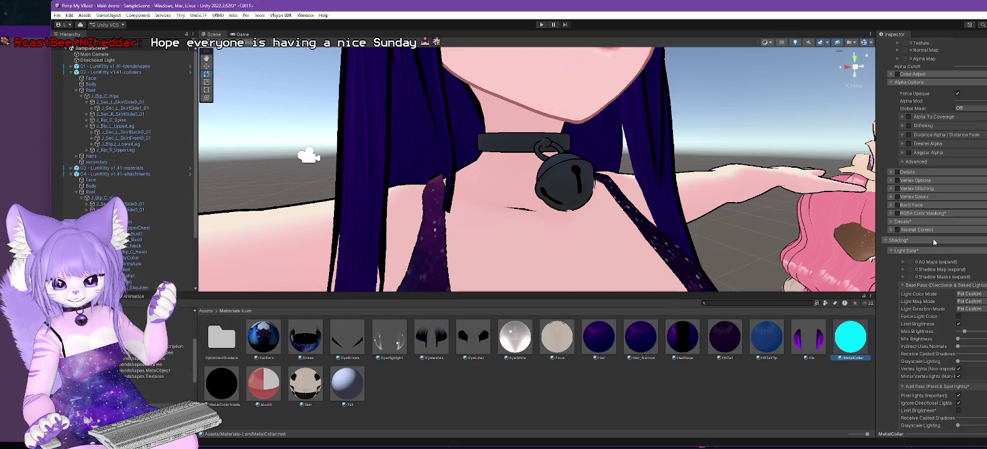
scroll(933, 238, up, 2)
scroll(936, 232, down, 1)
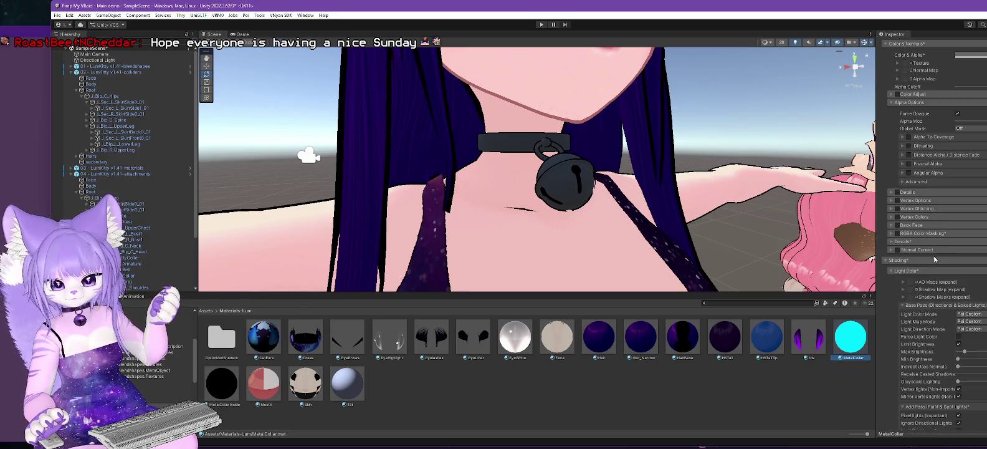
click(897, 271)
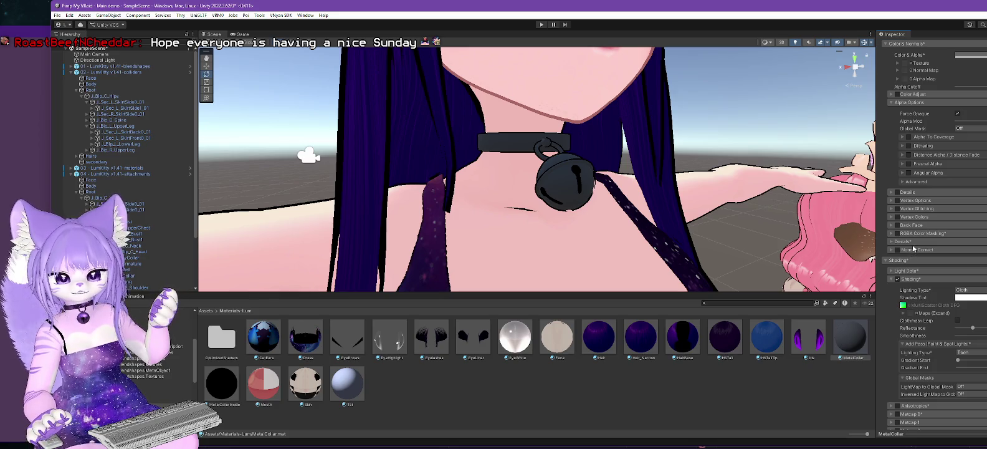
scroll(914, 248, down, 9)
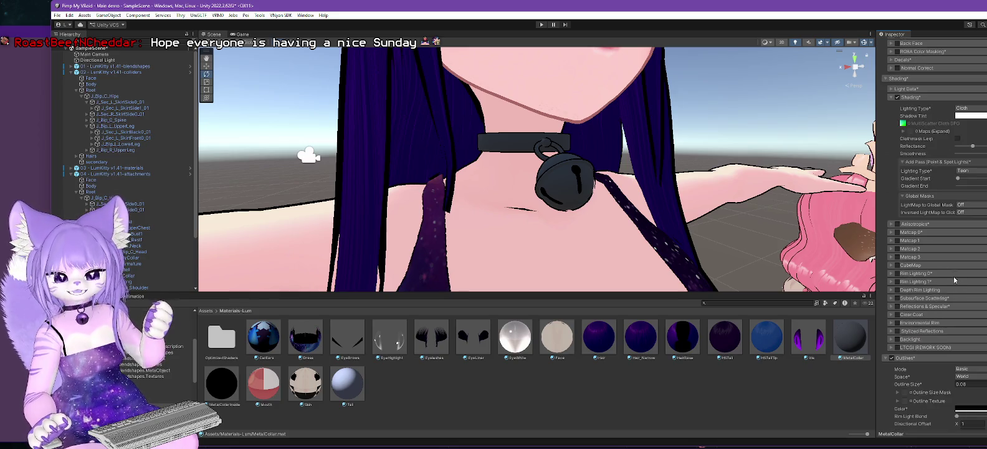
Step: Tick Clear Coat on the MetalCollar material, briefly checking the VNyan window before returning
click(897, 316)
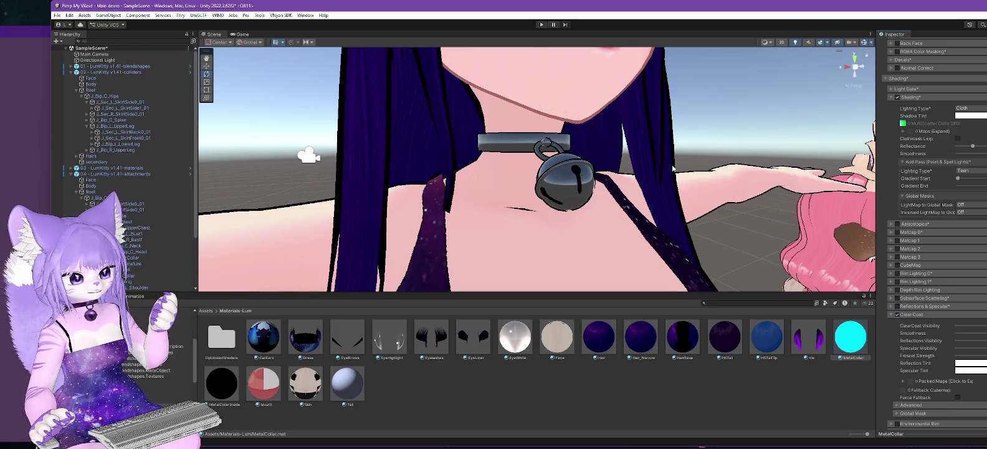
key(alt+Tab)
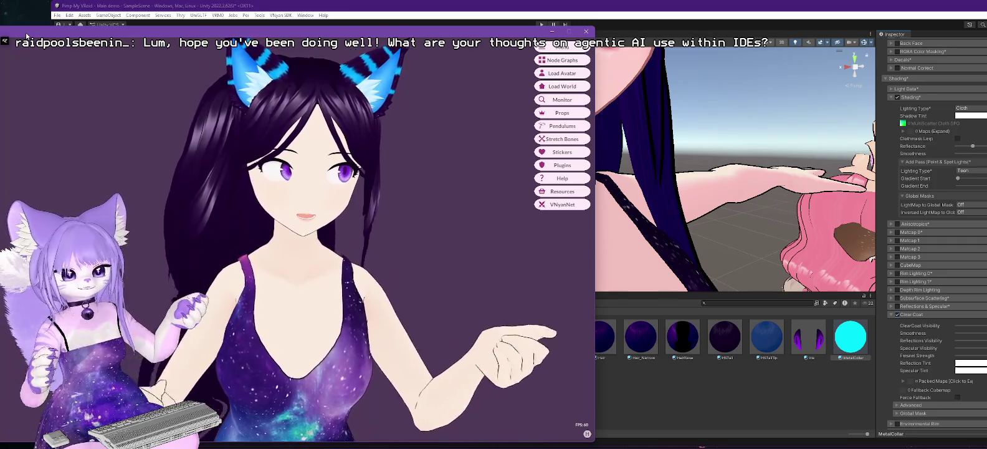
click(551, 31)
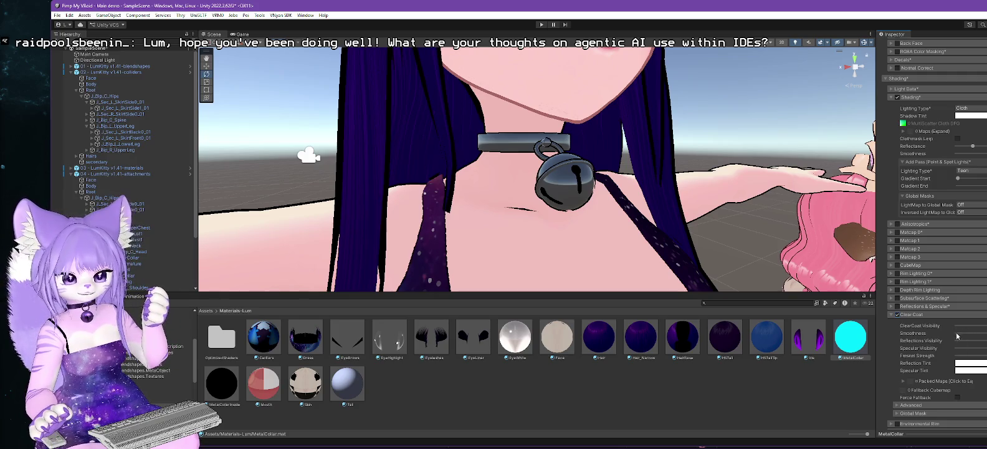
Step: Swap Clear Coat for Matcap 0 and locate its MatcapLatex texture among Poiyomi's matcaps
click(897, 315)
click(898, 233)
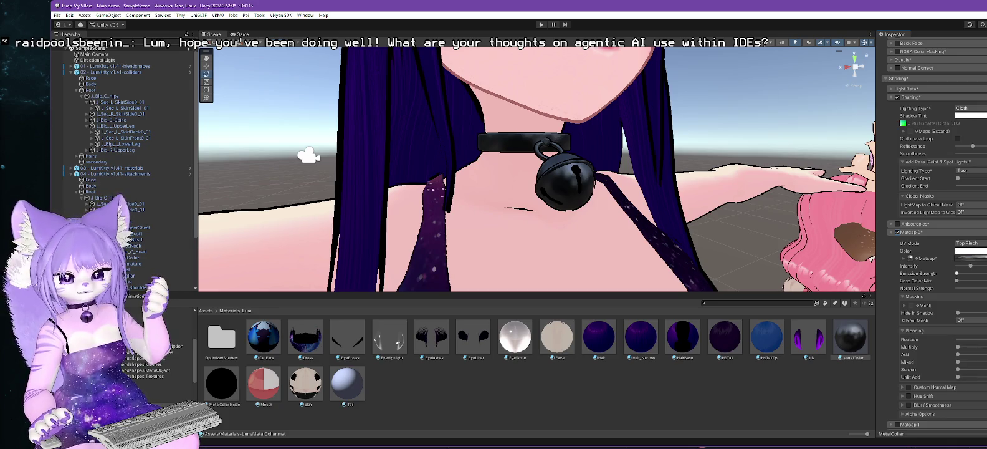
click(911, 259)
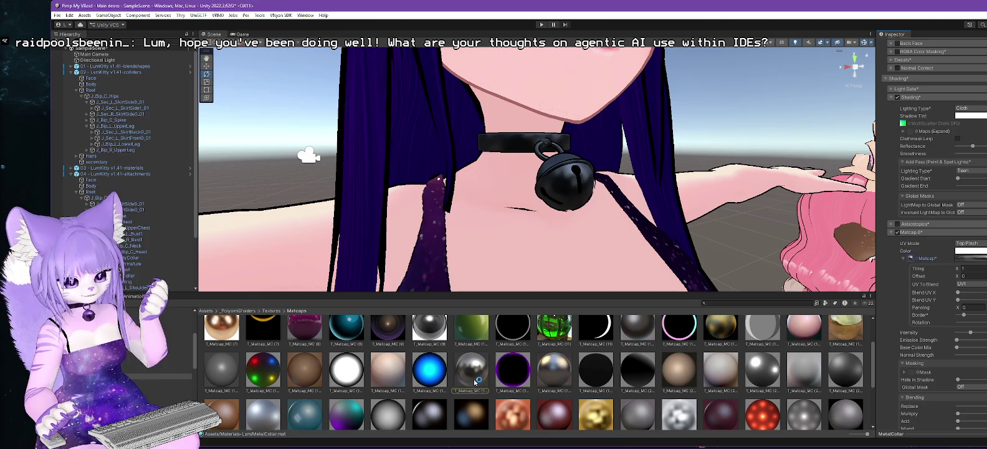
scroll(480, 379, down, 1)
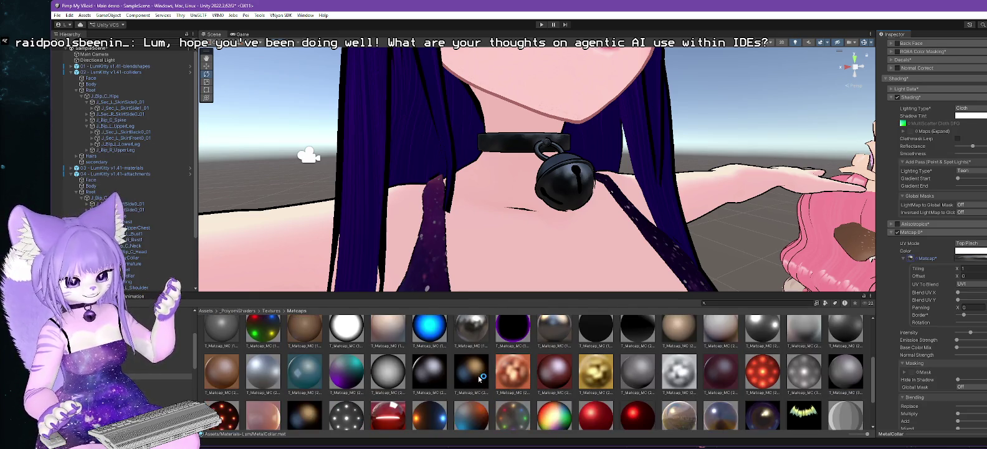
scroll(480, 378, up, 2)
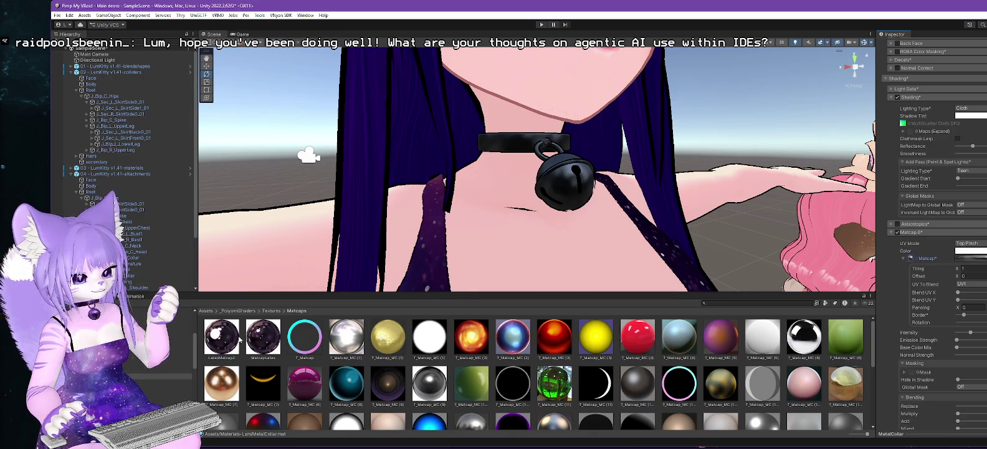
click(262, 336)
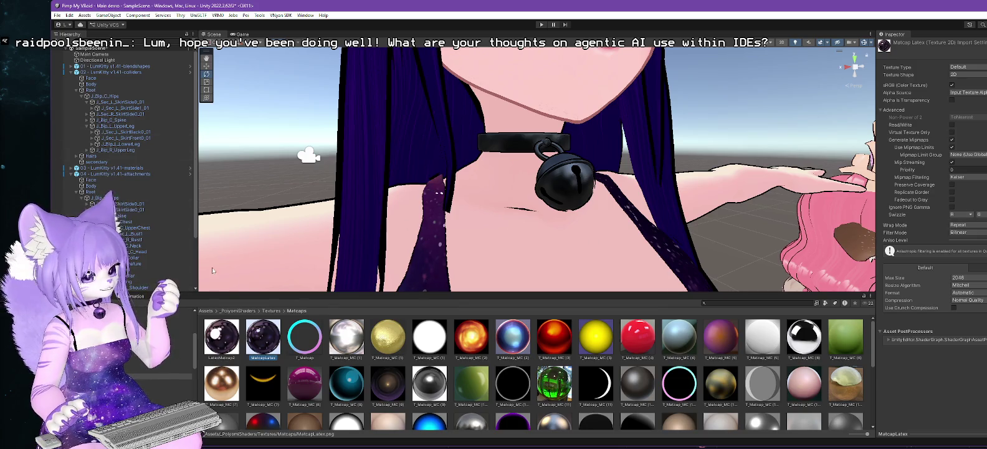
Step: Select the collar Bell and open its MetalCollar material down to the Matcap section
click(564, 188)
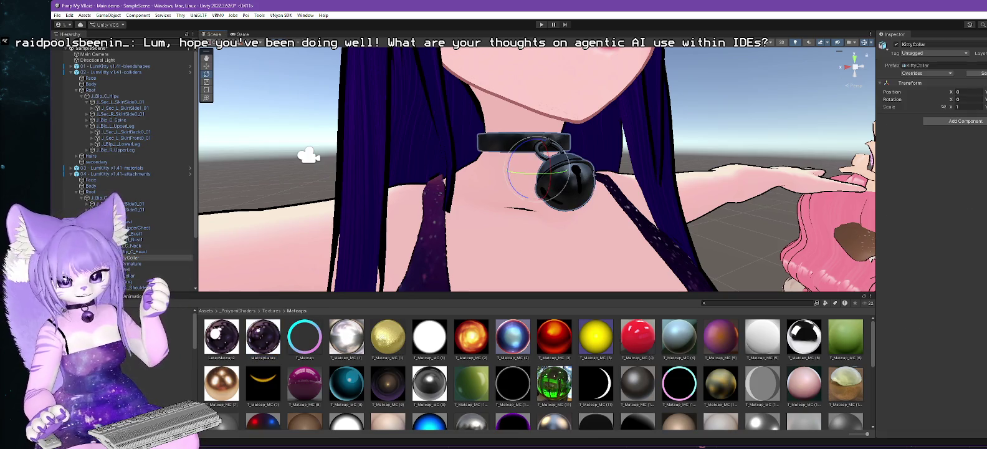
click(586, 182)
click(982, 180)
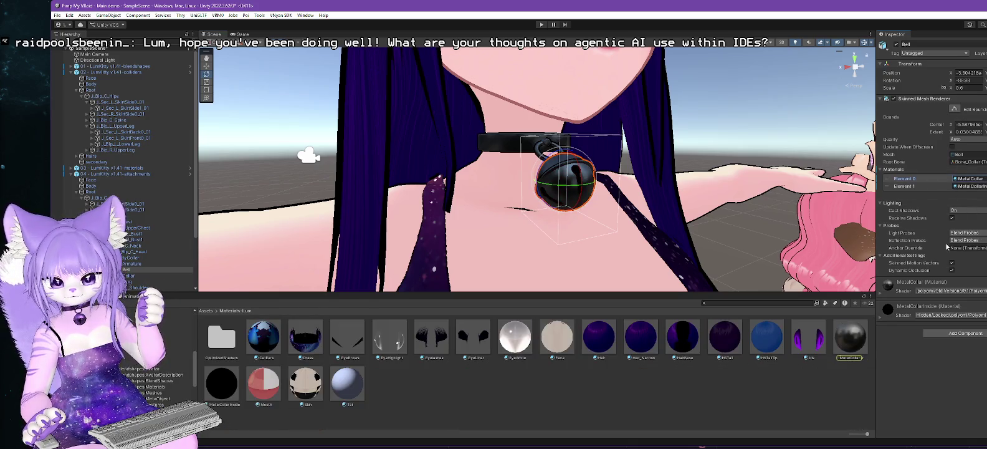
click(980, 180)
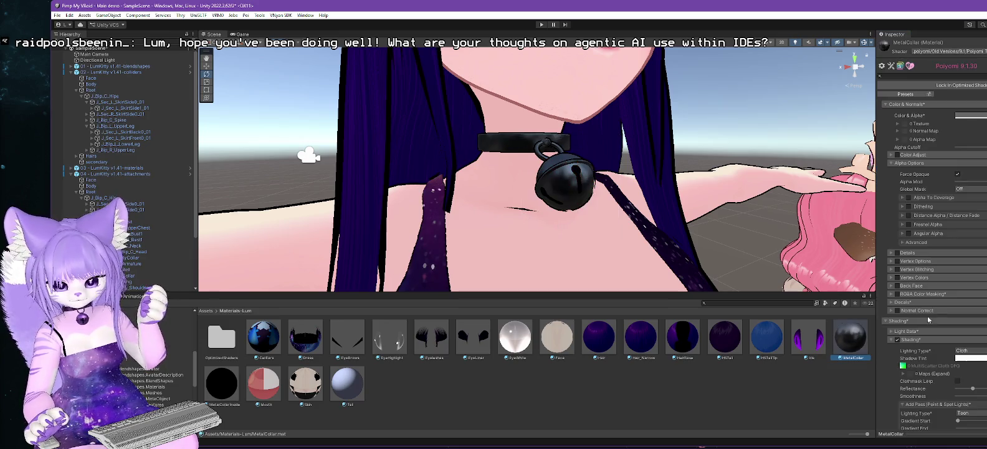
double_click(980, 180)
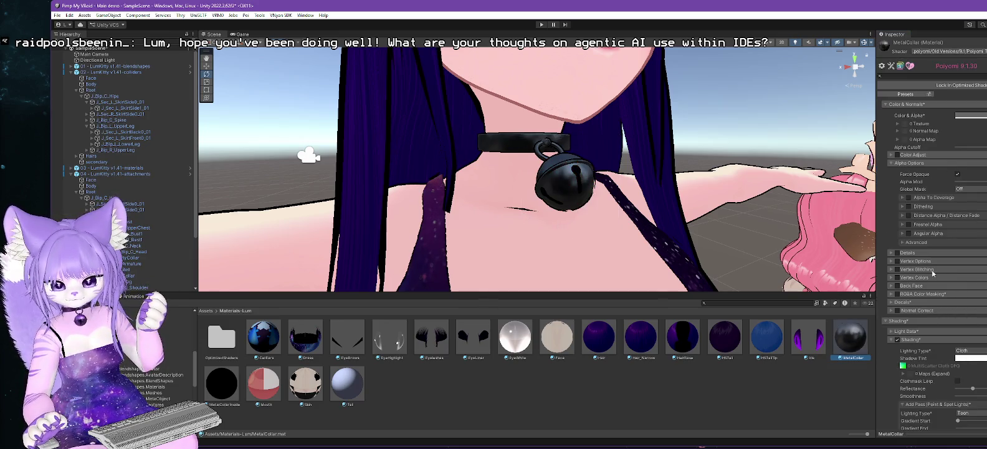
scroll(935, 274, down, 6)
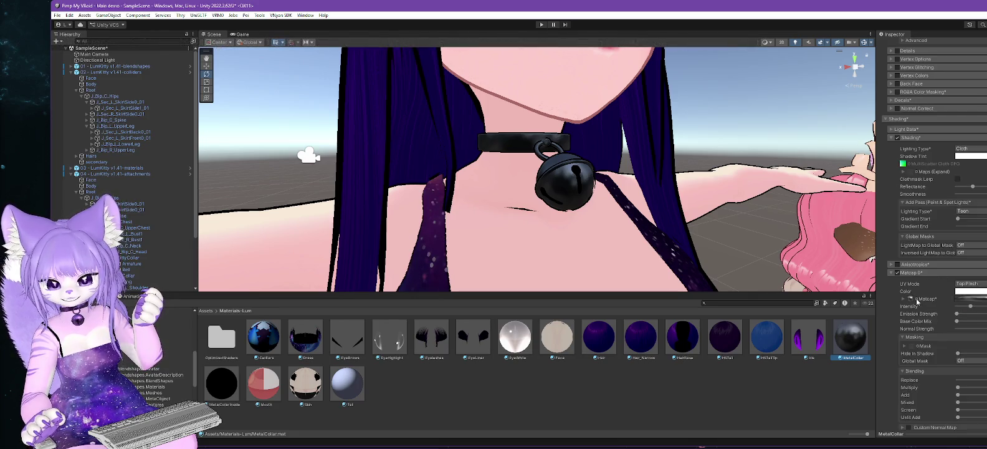
Step: Try LatexMatcap as the MetalCollar Matcap 0 texture and inspect the collar close up
click(917, 300)
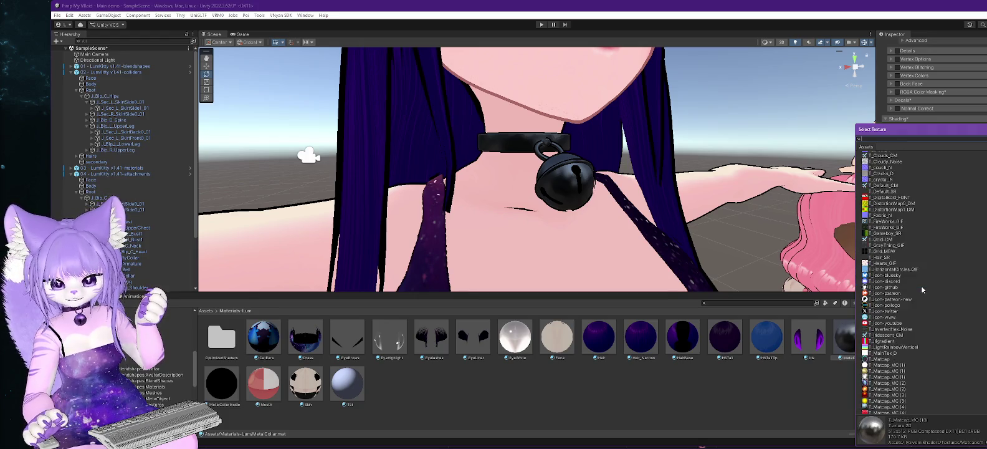
scroll(922, 288, up, 15)
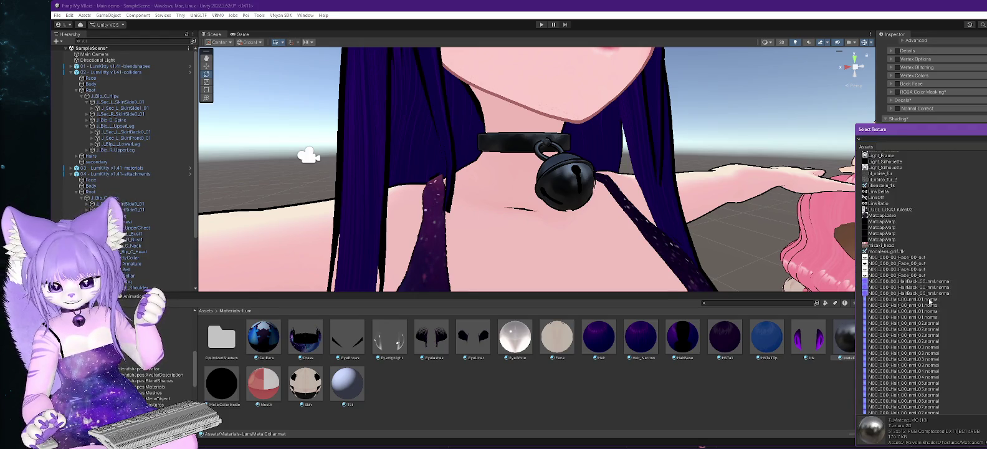
double_click(894, 215)
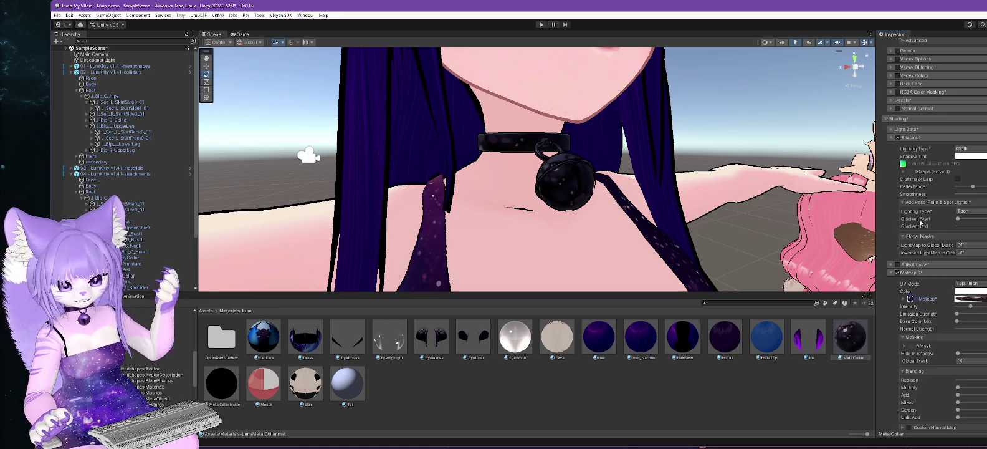
mouse_move(555, 234)
mouse_down()
mouse_move(531, 229)
mouse_move(593, 242)
mouse_move(646, 234)
mouse_move(355, 227)
mouse_up()
drag(406, 224, 542, 231)
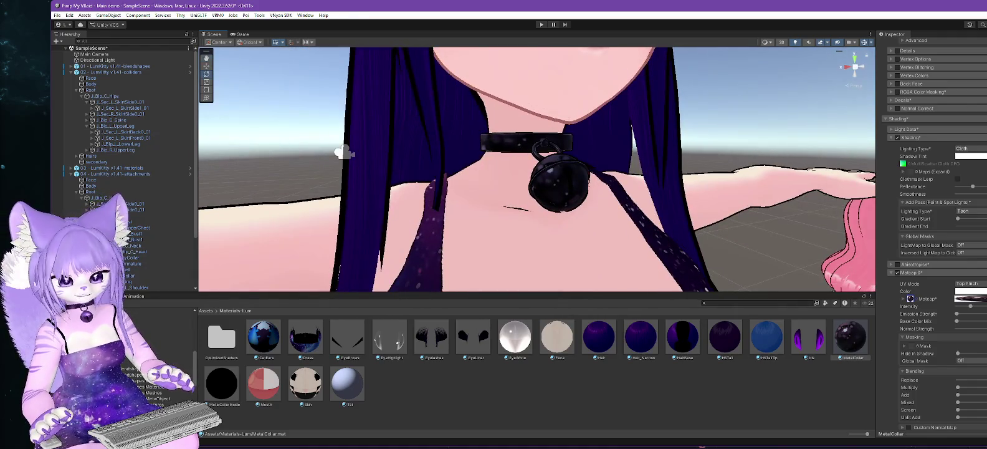
click(917, 301)
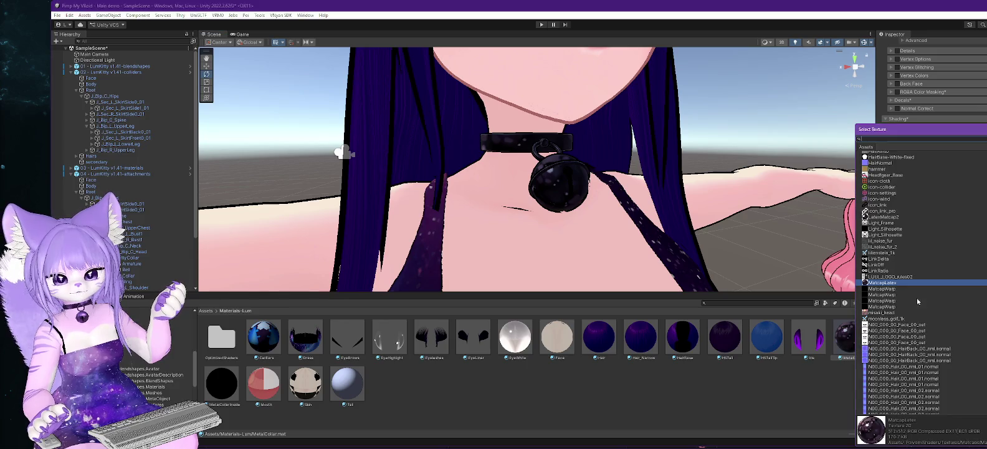
double_click(898, 217)
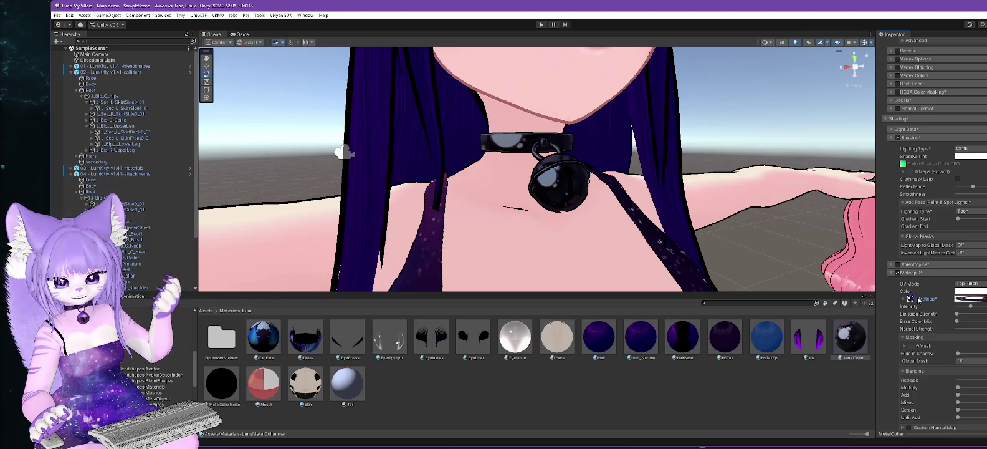
Step: Replace it with a T_Matcap_MC metal matcap for a glossy black collar
click(918, 299)
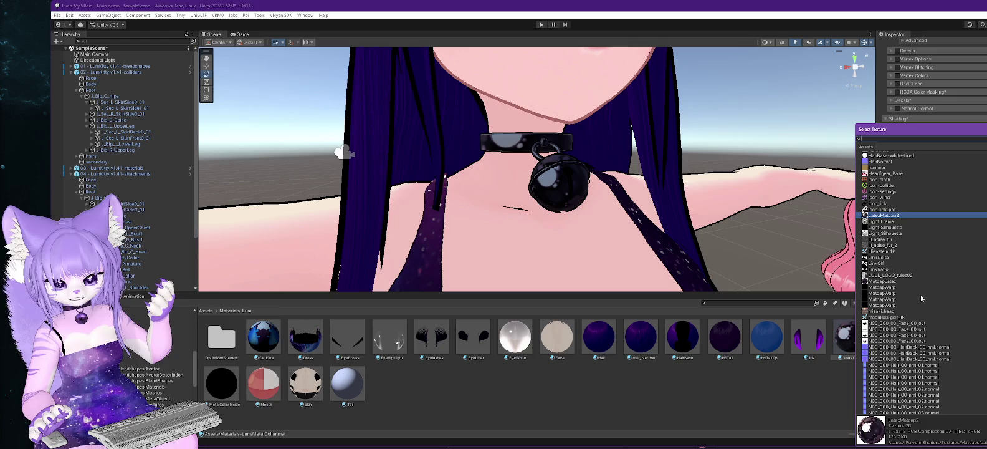
scroll(919, 298, up, 5)
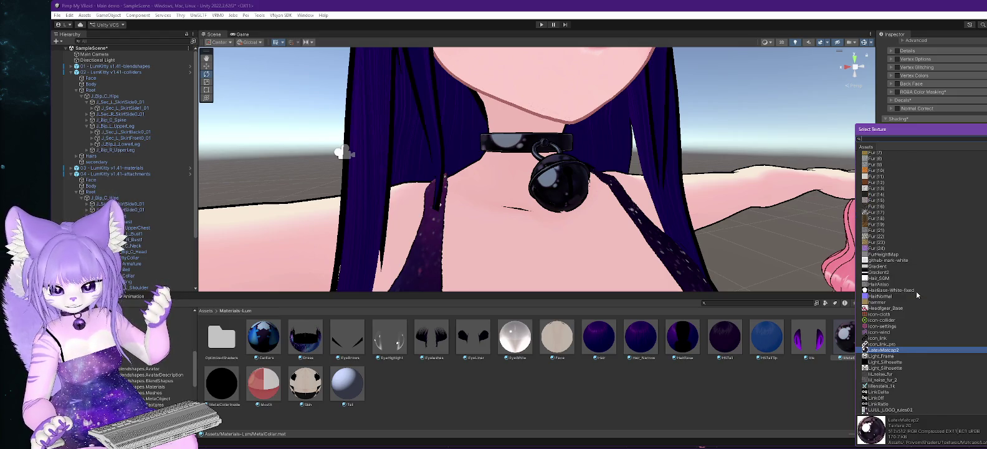
scroll(928, 261, down, 15)
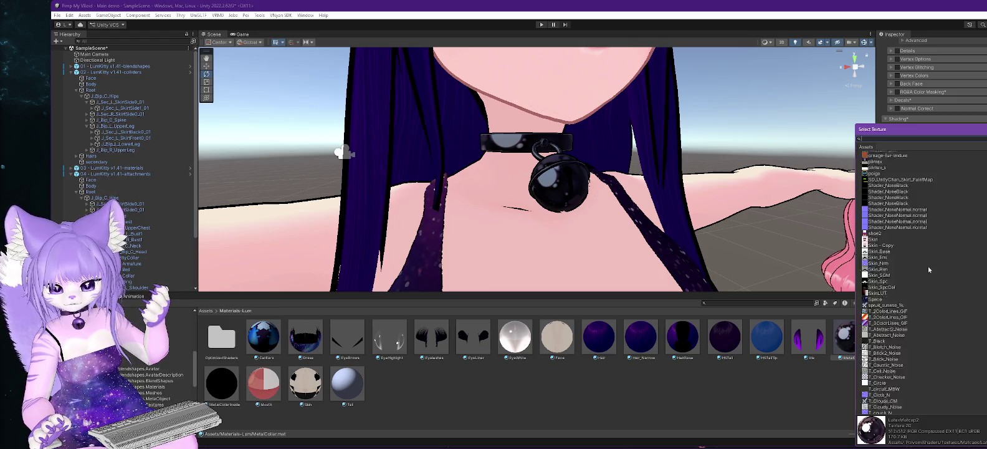
scroll(922, 281, down, 4)
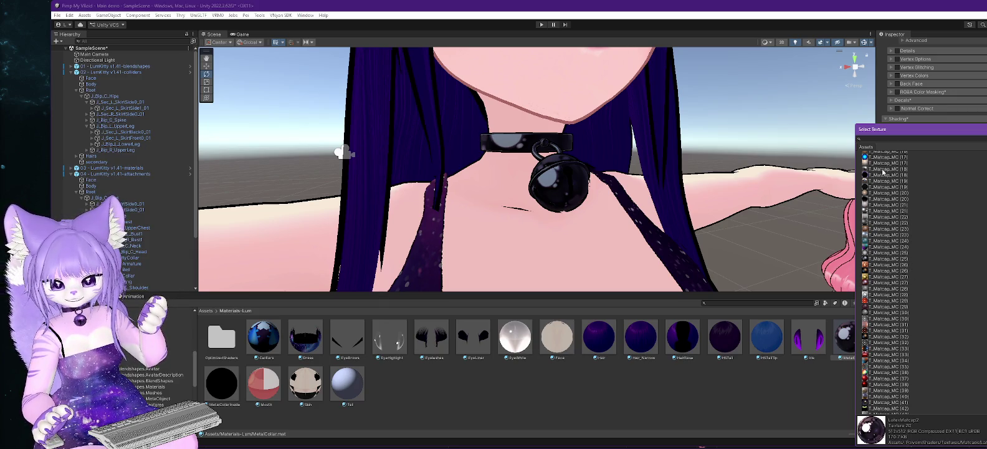
click(883, 172)
double_click(880, 172)
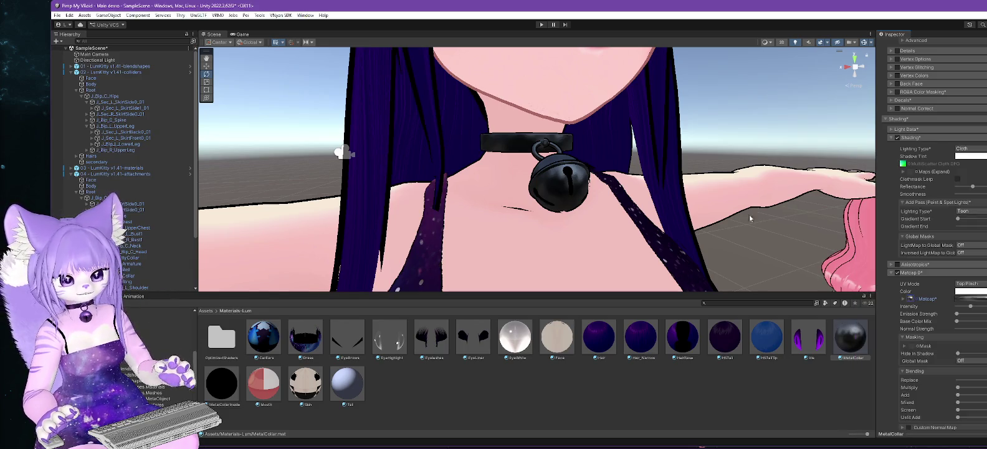
mouse_move(604, 244)
mouse_down()
mouse_move(712, 244)
mouse_move(435, 238)
mouse_move(652, 239)
mouse_up()
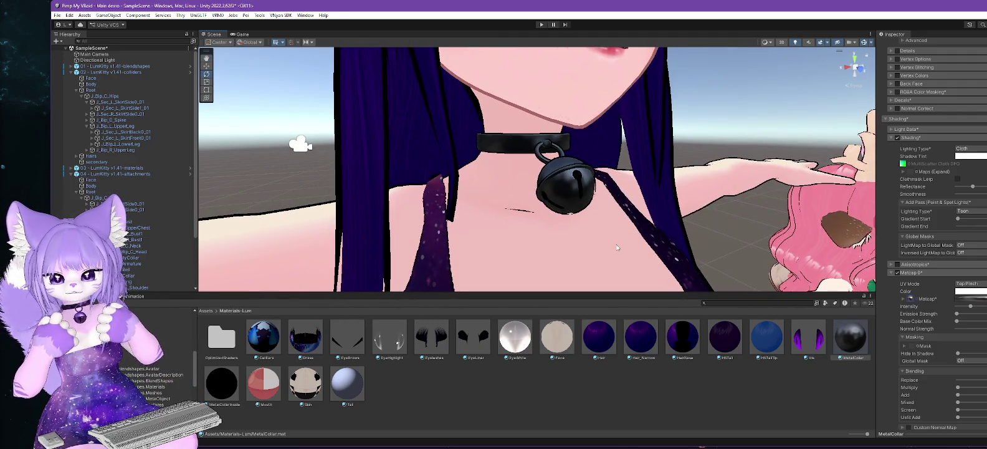
scroll(617, 248, down, 5)
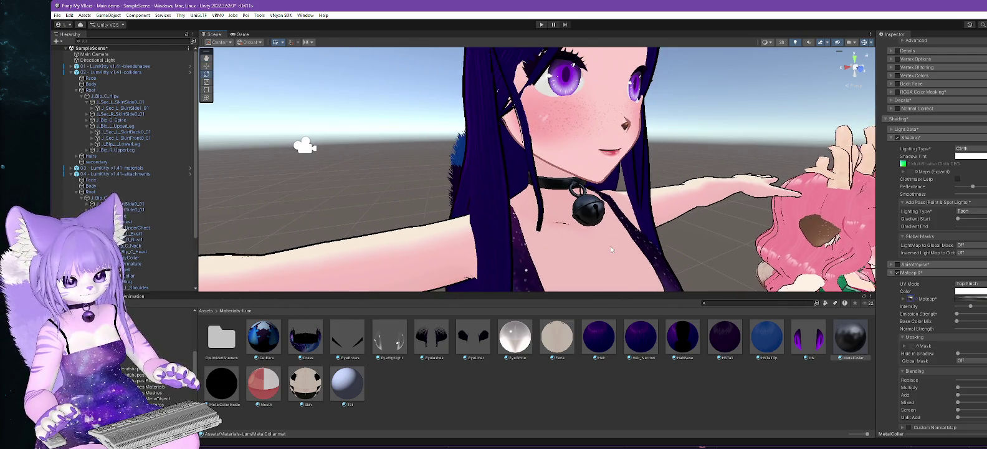
scroll(611, 249, down, 6)
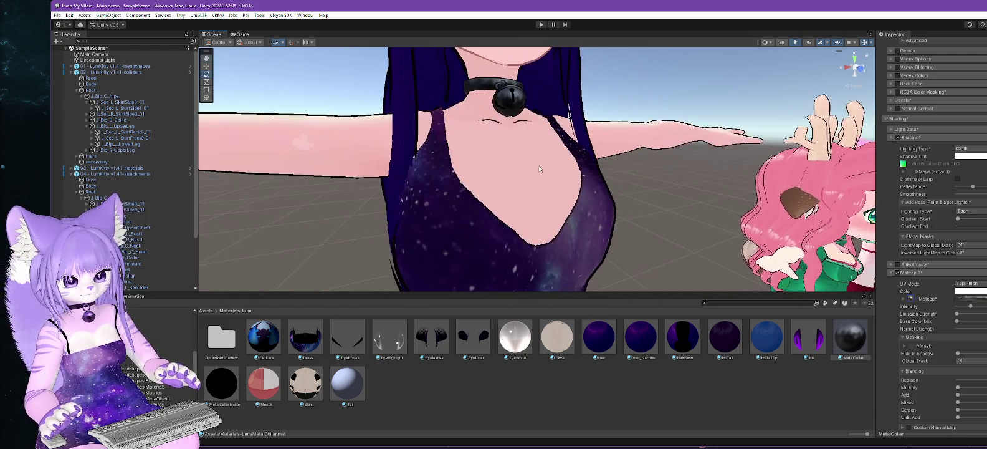
scroll(418, 214, up, 5)
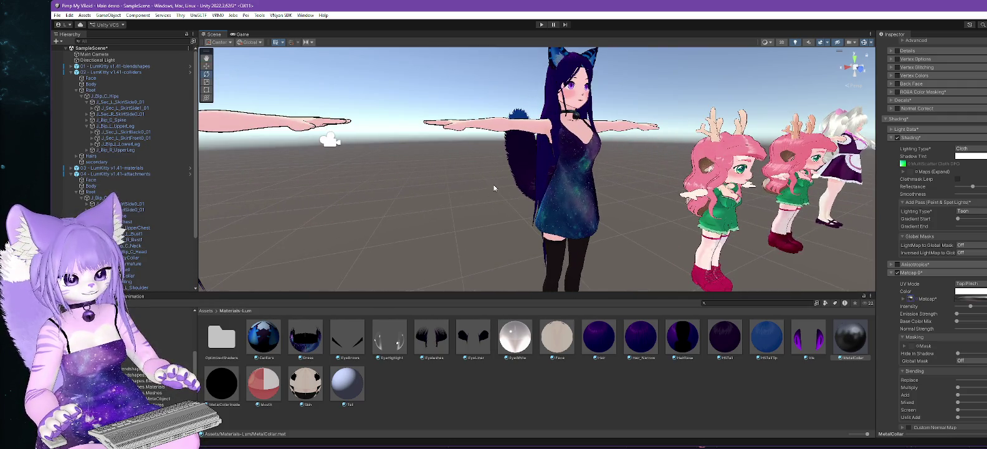
drag(494, 187, 417, 156)
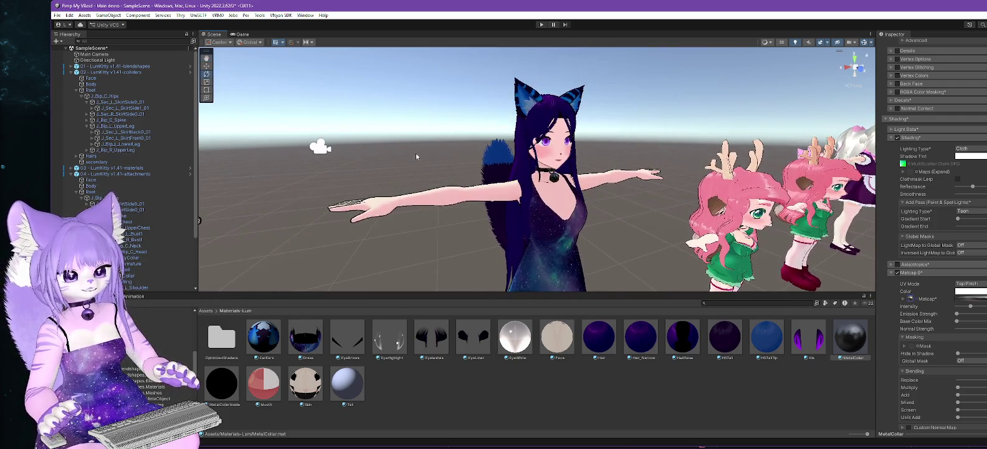
Step: Select the Directional Light, then orbit and zoom in on the avatar's neck and bell
click(96, 60)
mouse_move(511, 199)
mouse_down()
mouse_move(701, 200)
mouse_move(761, 162)
mouse_move(448, 158)
mouse_move(716, 225)
mouse_move(800, 234)
mouse_move(640, 164)
mouse_up()
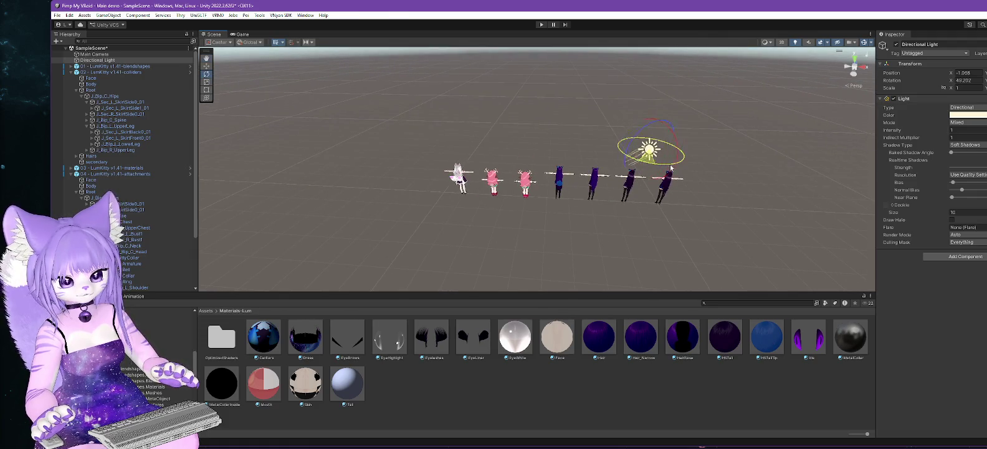
mouse_move(787, 153)
mouse_down()
mouse_move(573, 203)
mouse_move(618, 203)
mouse_up()
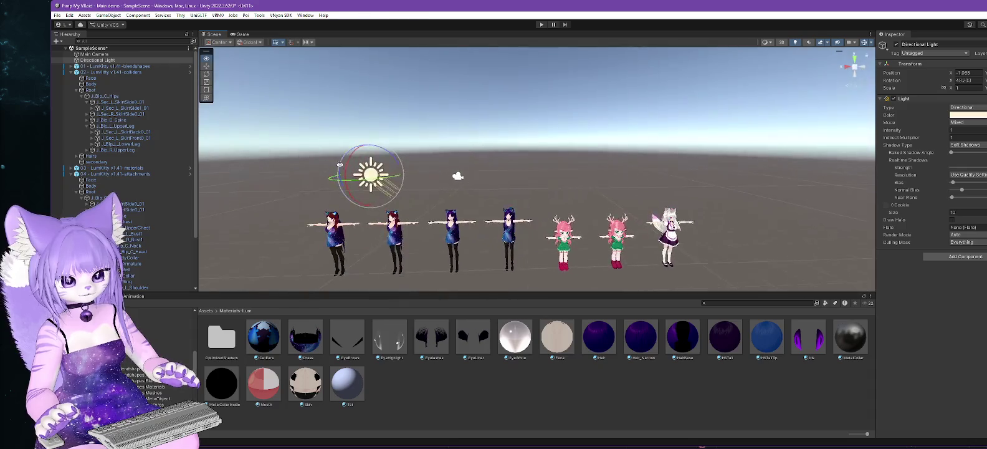
scroll(618, 204, up, 6)
scroll(617, 200, up, 8)
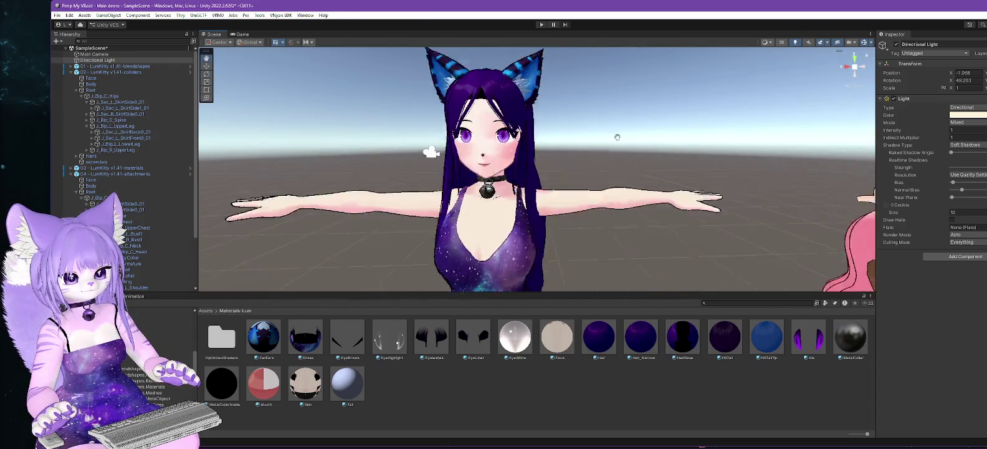
mouse_move(594, 176)
mouse_down()
mouse_move(638, 199)
mouse_move(678, 197)
mouse_up()
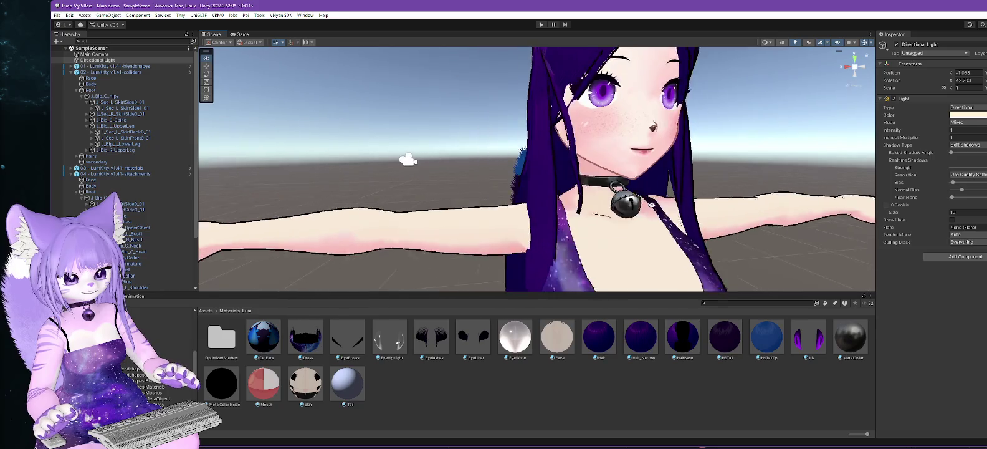
scroll(665, 194, up, 5)
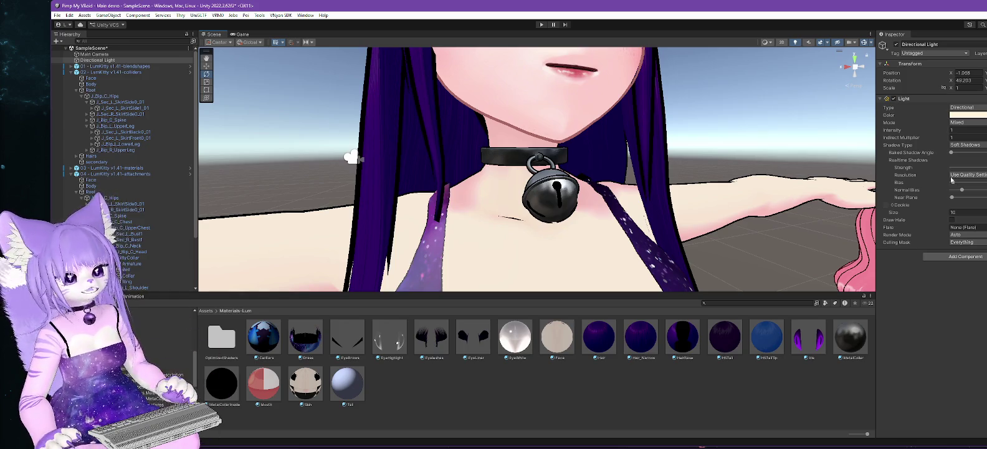
mouse_move(587, 234)
mouse_down()
mouse_move(681, 238)
mouse_move(668, 230)
mouse_up()
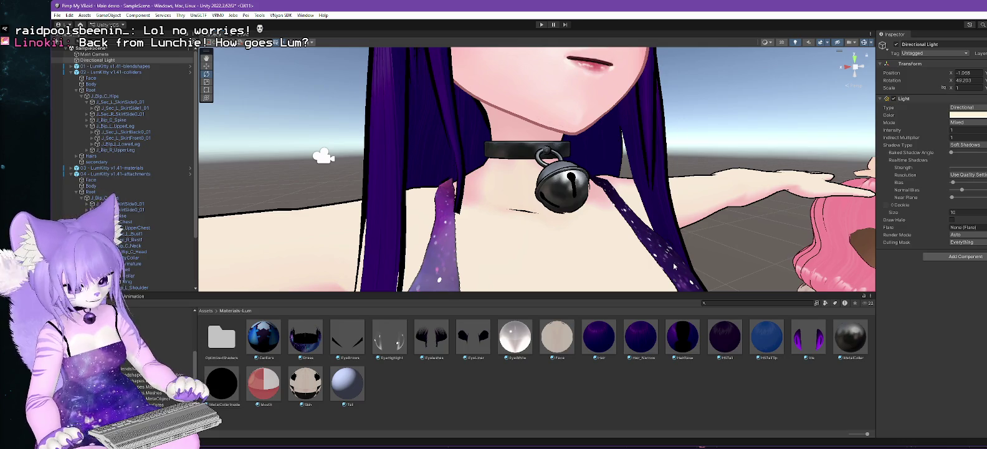
Step: Open the Dress material, unlock its Poiyomi shader, and orbit to check the galaxy dress
click(848, 338)
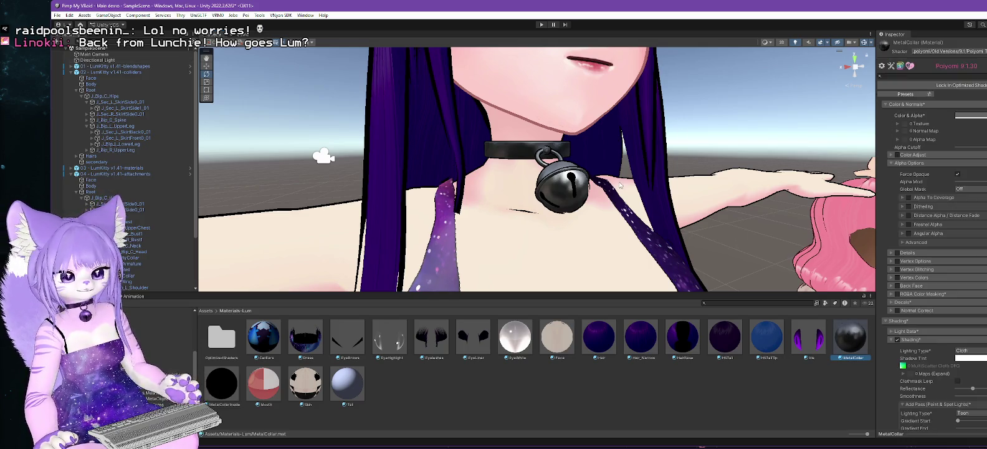
scroll(619, 186, down, 10)
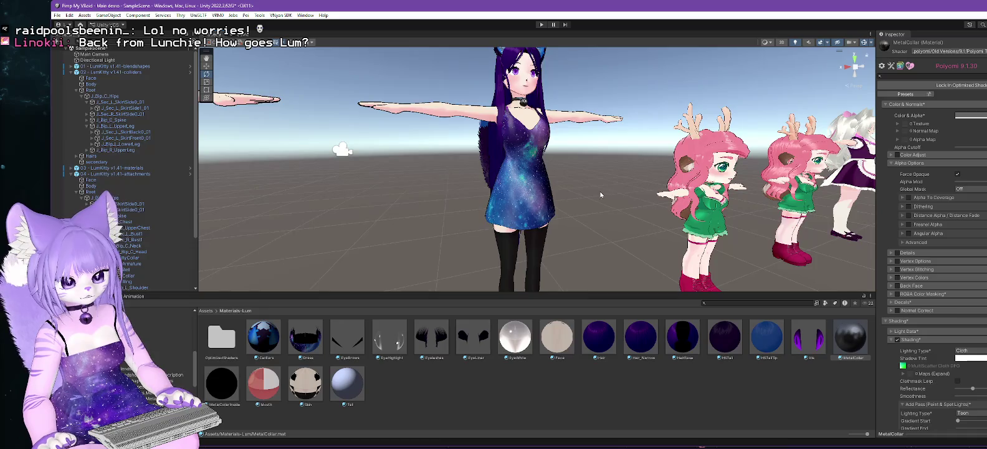
scroll(601, 194, up, 6)
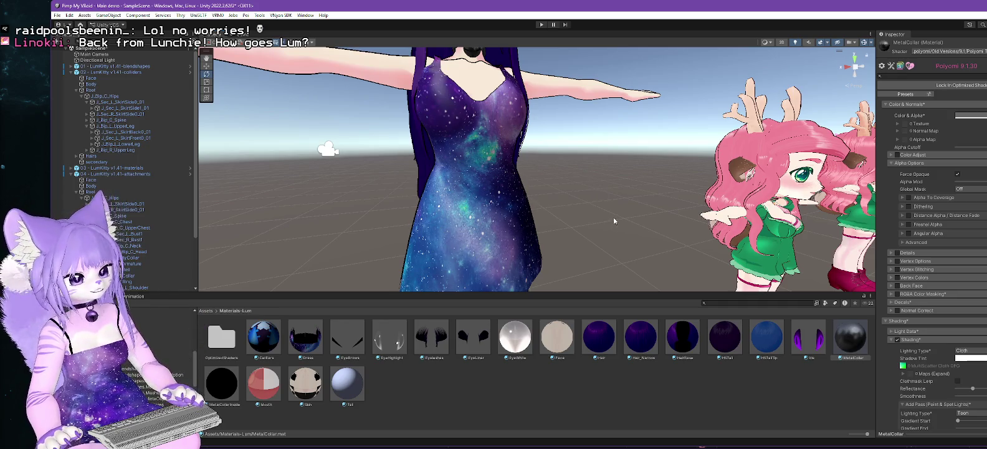
click(305, 340)
click(963, 85)
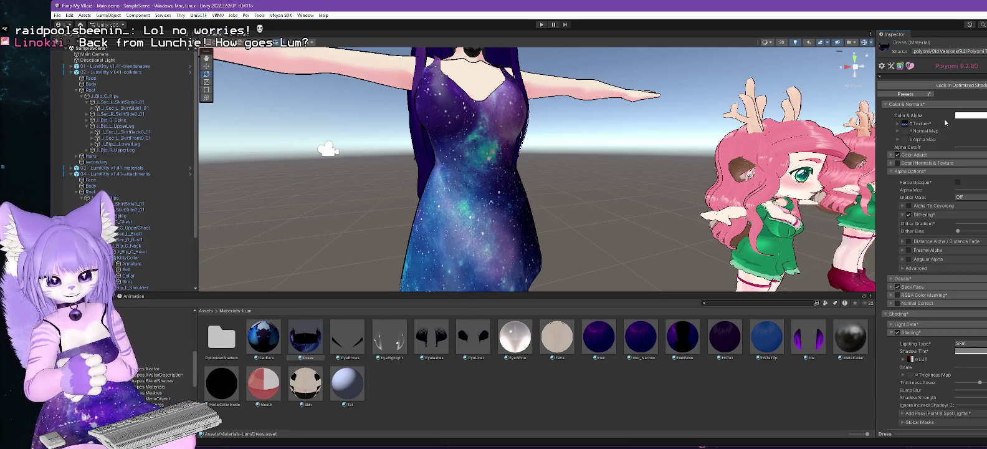
drag(594, 185, 695, 196)
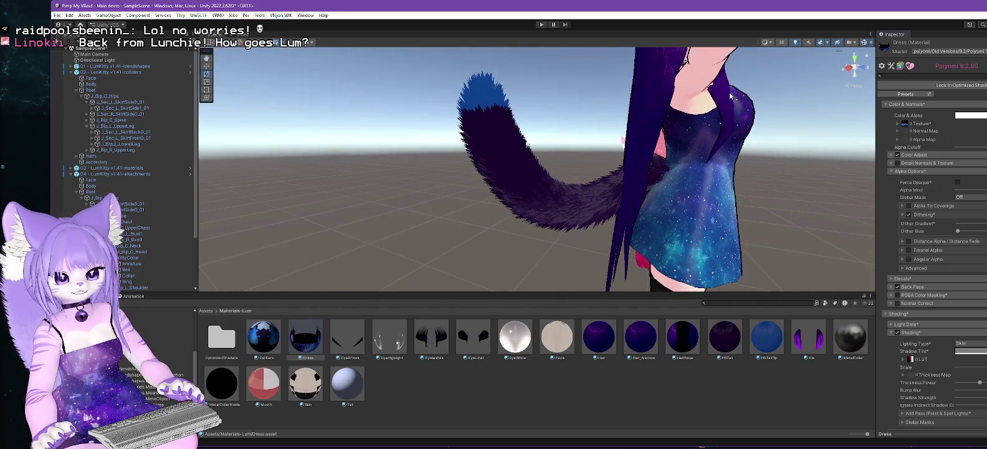
mouse_move(760, 230)
mouse_down()
mouse_move(623, 234)
mouse_move(709, 228)
mouse_move(668, 232)
mouse_up()
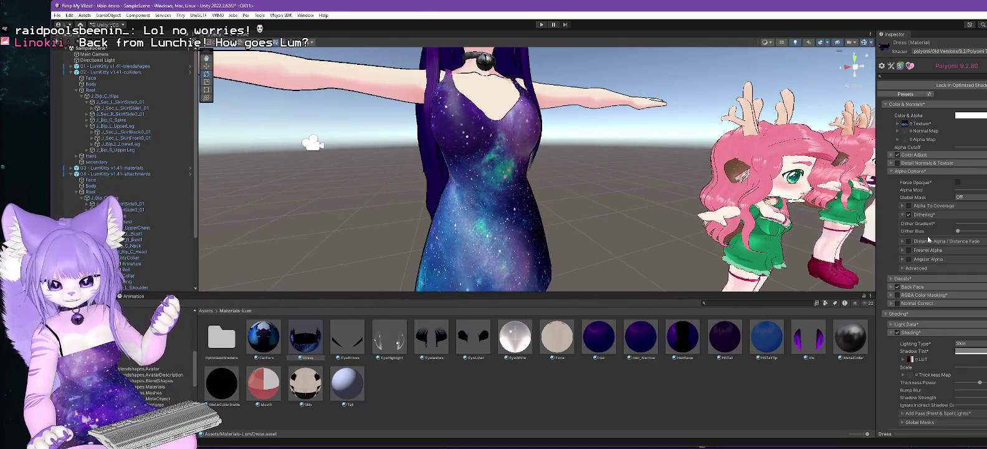
scroll(927, 238, down, 5)
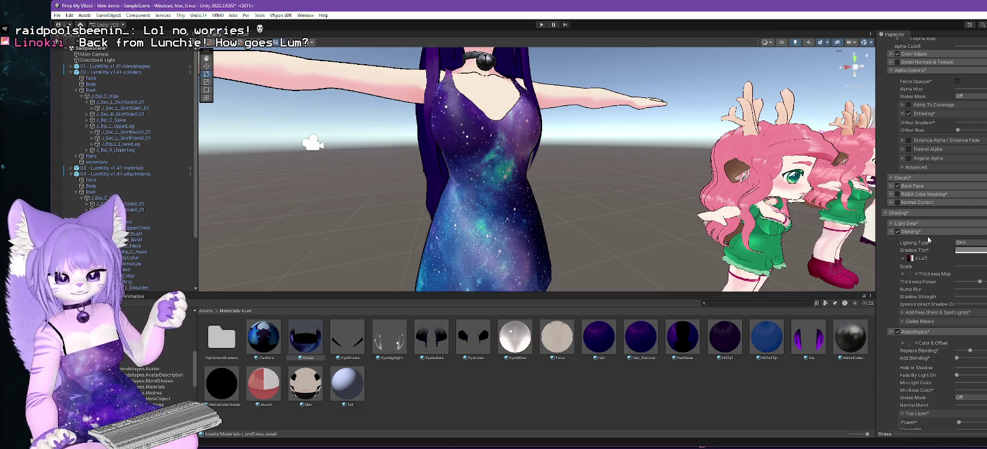
scroll(928, 240, down, 4)
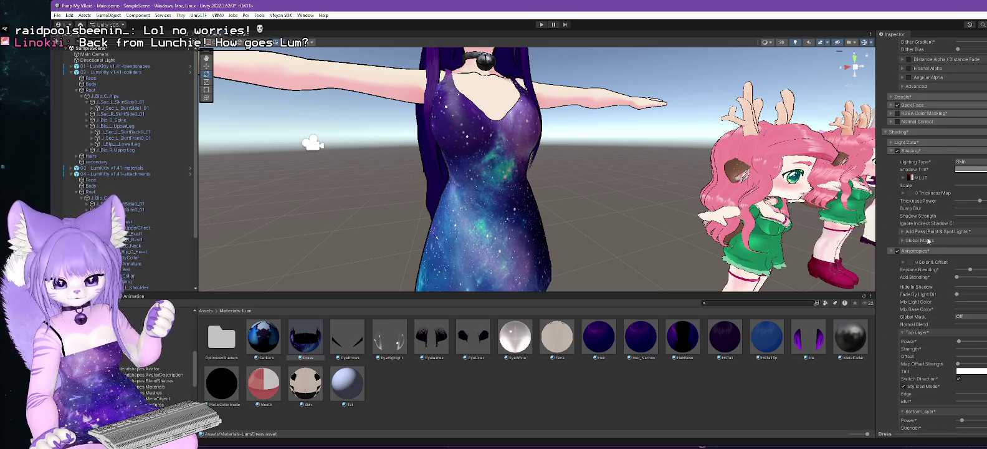
Step: Turn off Anisotropics on the dress and expand the Matcap 0 layer
click(897, 252)
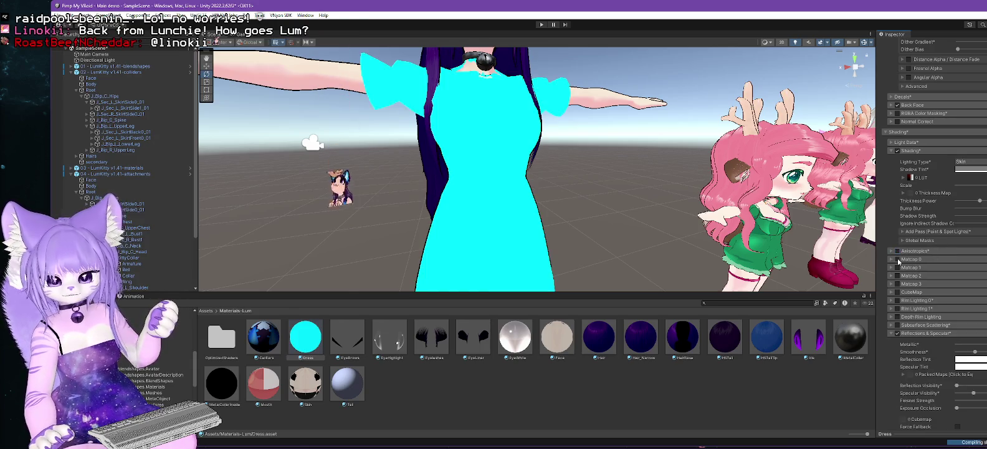
click(894, 260)
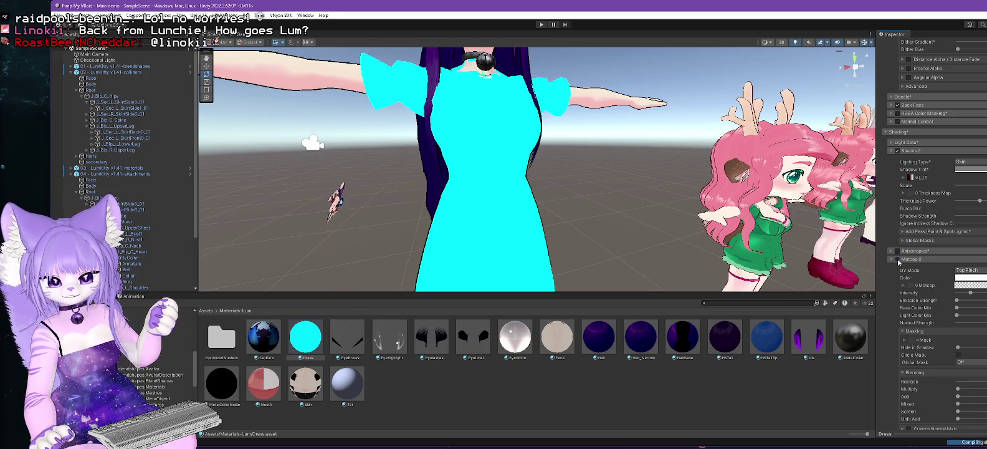
scroll(942, 279, down, 3)
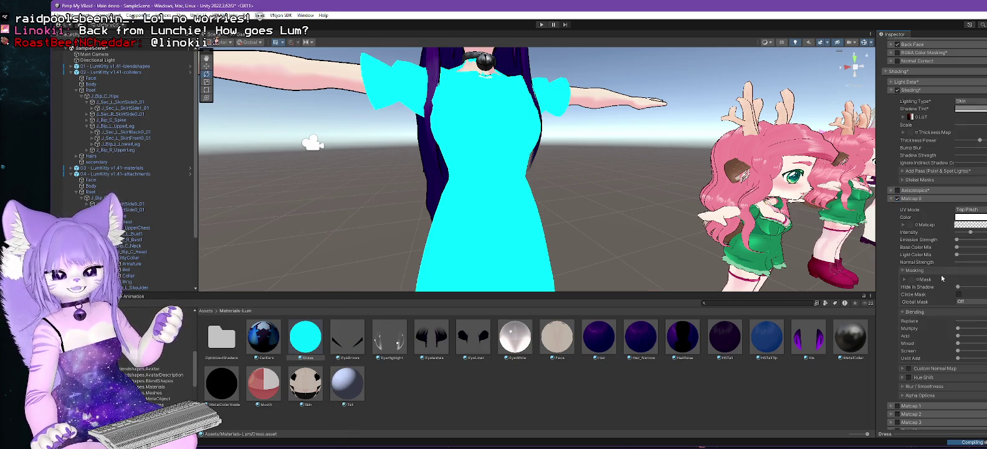
Step: Assign a Matcap 0 texture, then swap it for another that makes the dress glossy black
click(913, 225)
click(897, 225)
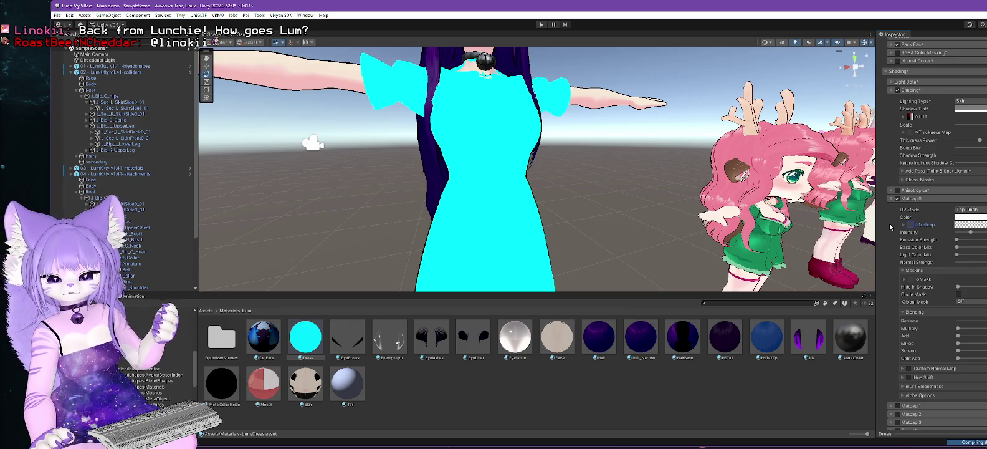
click(910, 225)
scroll(913, 228, down, 10)
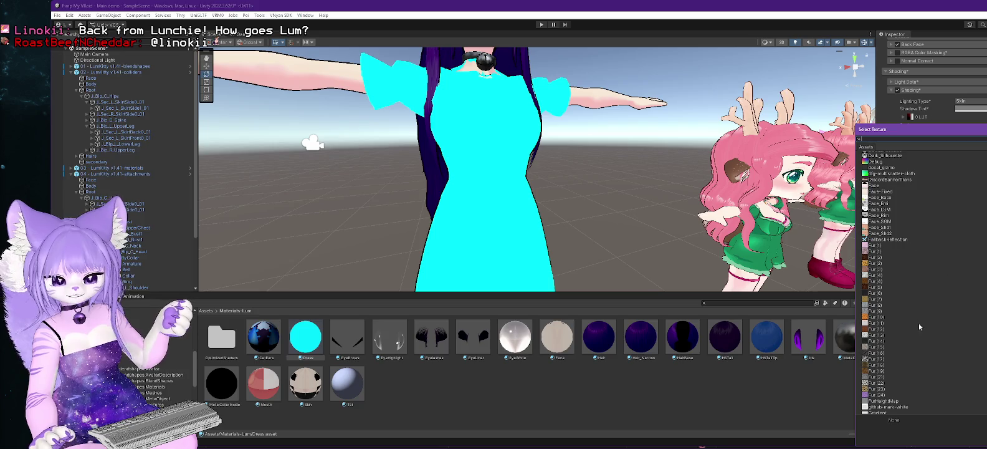
scroll(903, 296, down, 10)
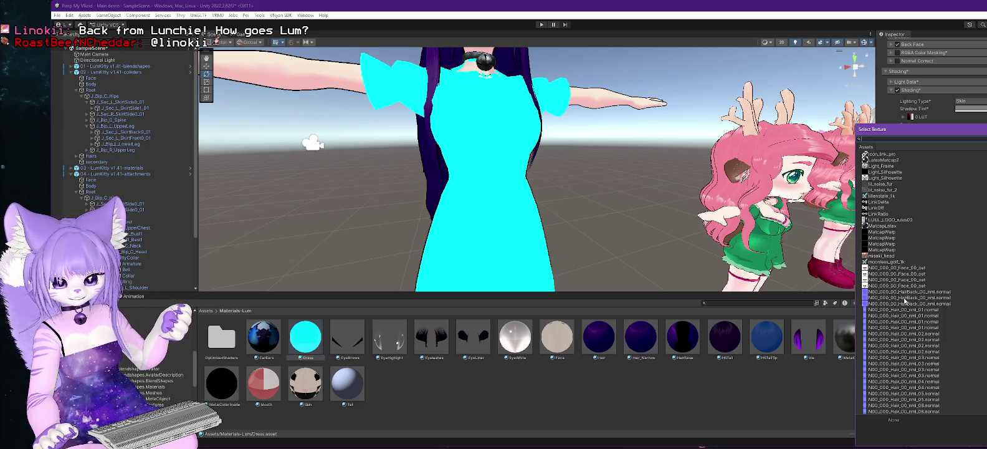
double_click(882, 230)
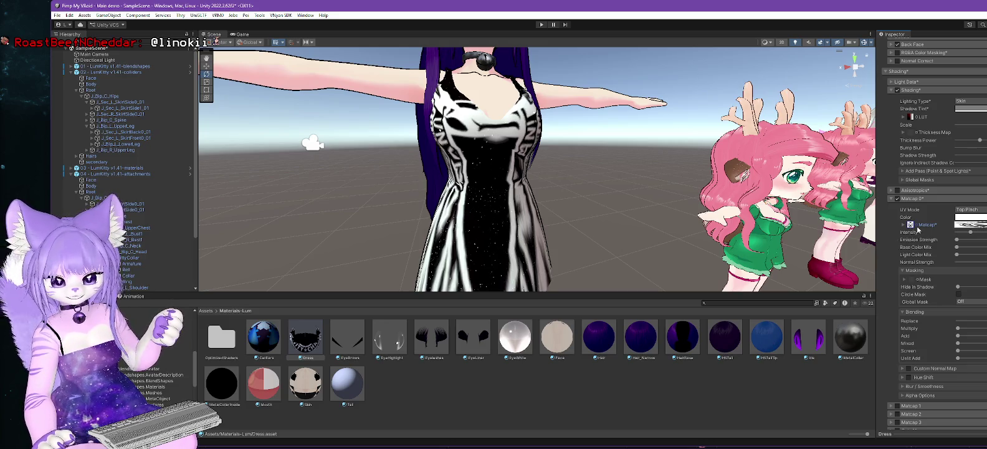
click(917, 226)
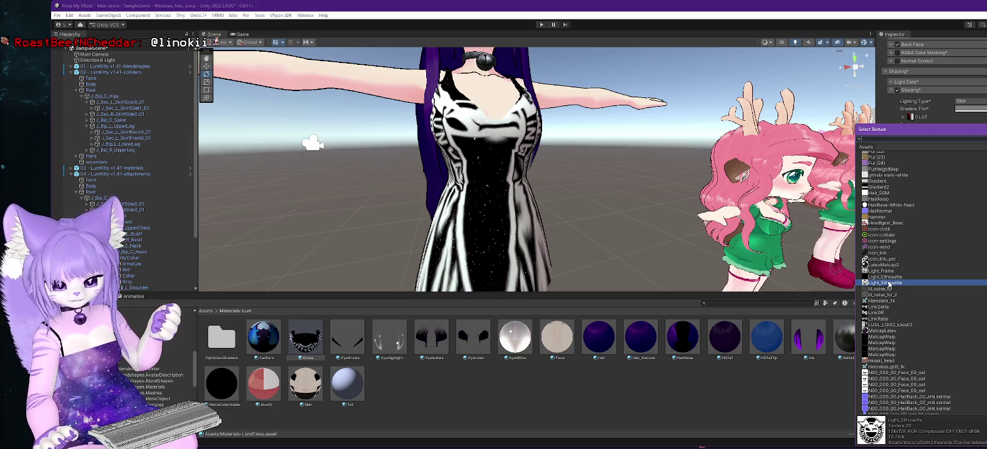
double_click(887, 331)
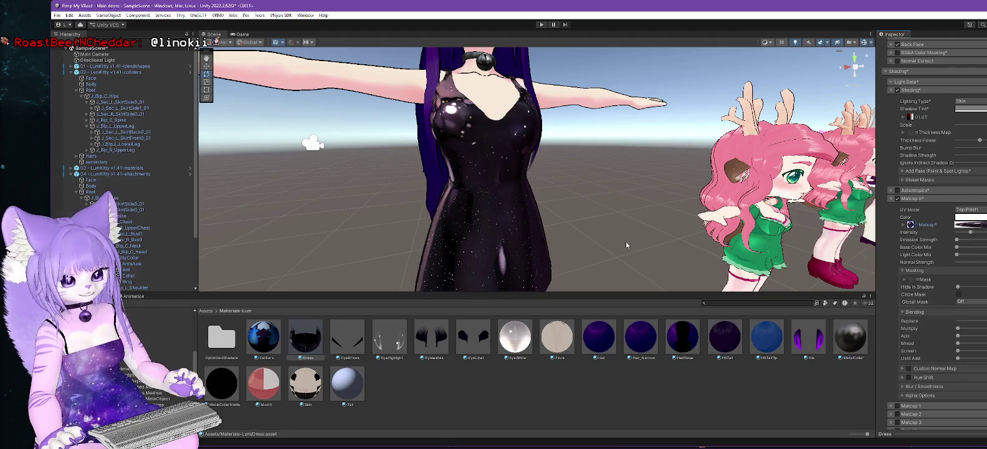
Step: Drag the Matcap 0 Intensity down to its minimum
scroll(580, 240, down, 3)
mouse_move(580, 240)
mouse_down()
mouse_move(664, 235)
mouse_move(616, 232)
mouse_up()
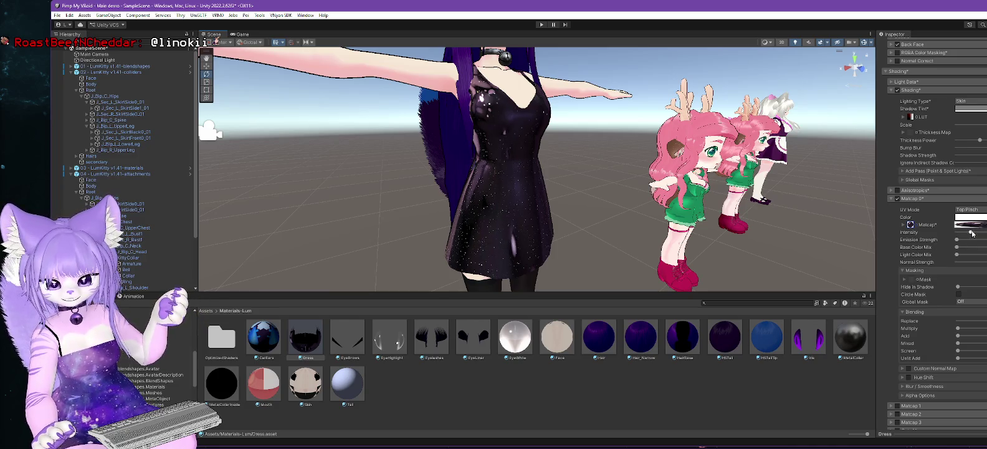
mouse_move(972, 233)
mouse_down()
mouse_move(938, 233)
mouse_move(967, 235)
mouse_up()
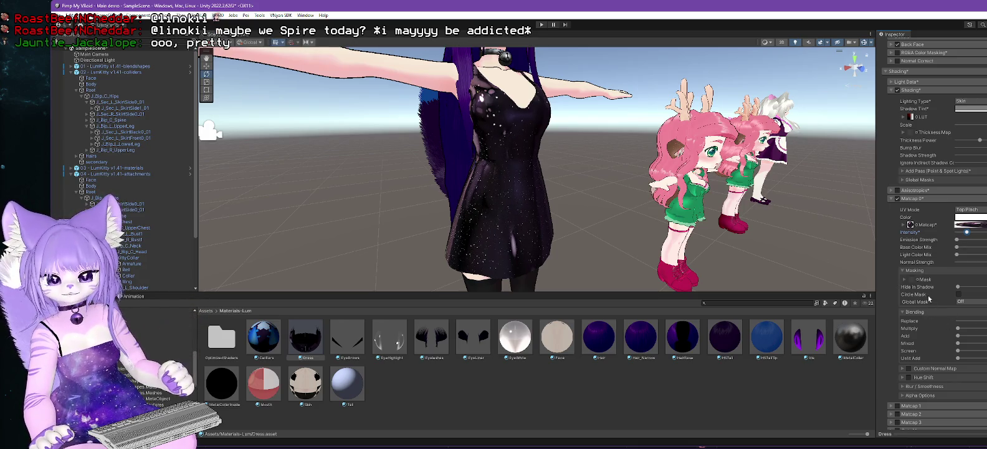
Step: Adjust Matcap 0's Add, Multiply and Replace blending amounts until the galaxy pattern returns
scroll(929, 306, down, 2)
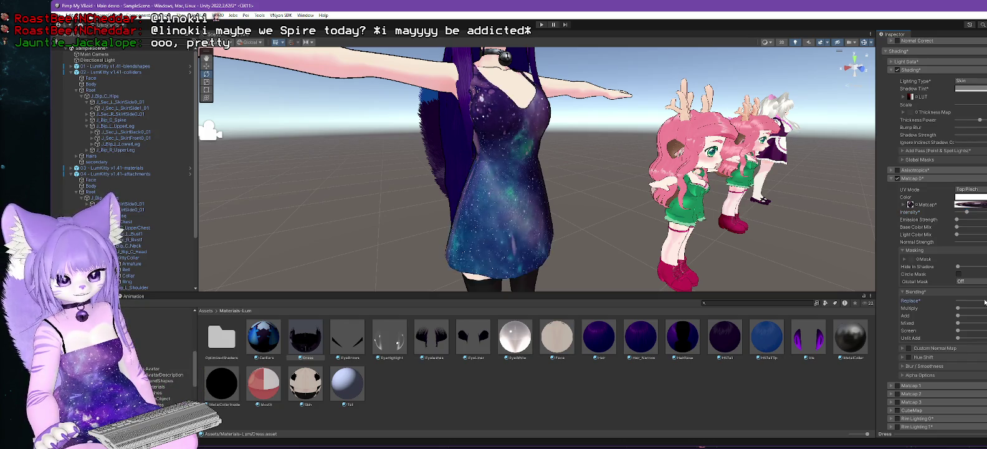
click(957, 315)
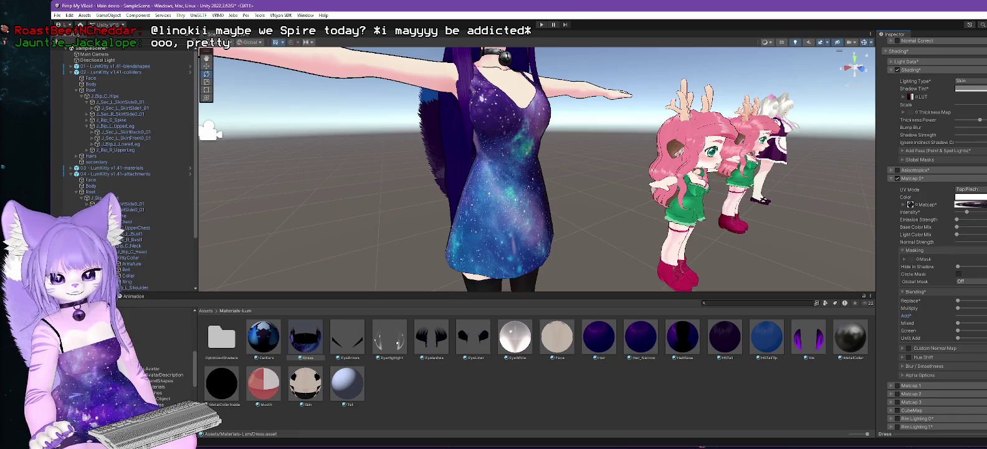
mouse_move(958, 308)
mouse_down()
mouse_move(979, 308)
mouse_move(958, 308)
mouse_up()
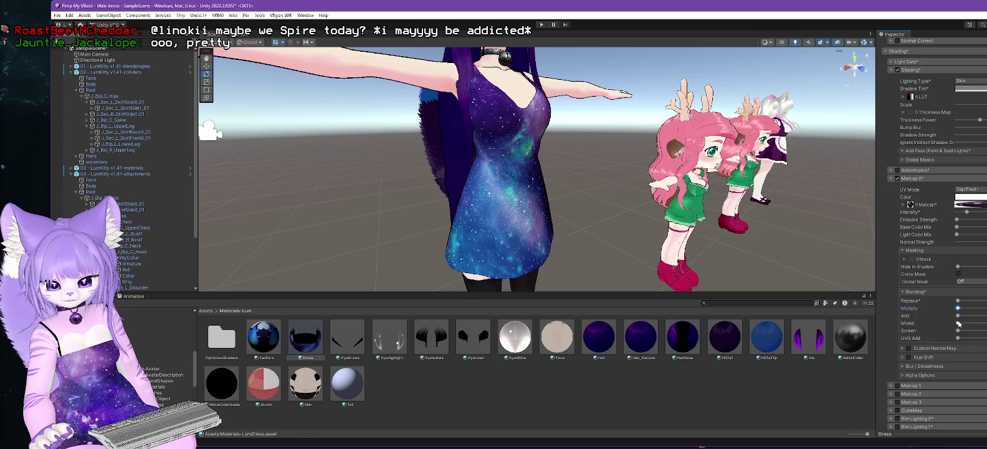
mouse_move(958, 315)
mouse_down()
mouse_move(974, 316)
mouse_move(958, 316)
mouse_up()
mouse_move(583, 247)
mouse_down()
mouse_move(685, 243)
mouse_move(588, 247)
mouse_up()
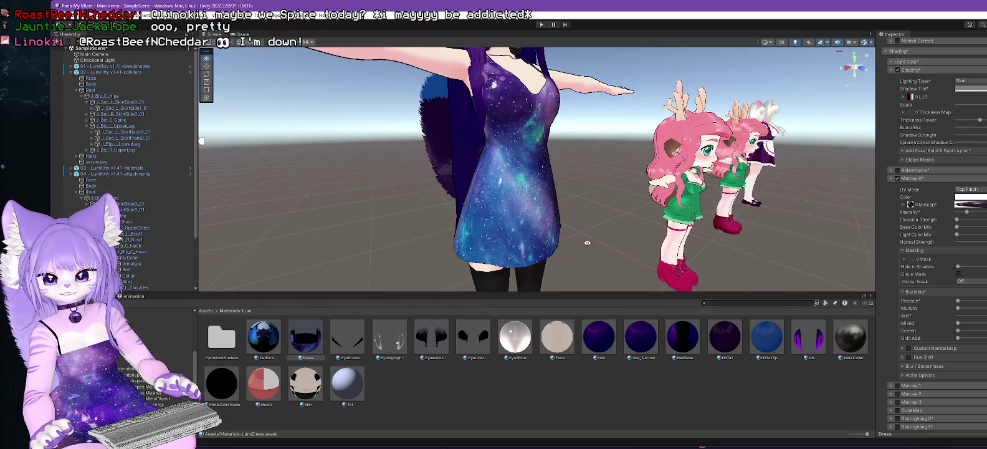
mouse_move(958, 301)
mouse_down()
mouse_move(985, 300)
mouse_move(911, 291)
mouse_up()
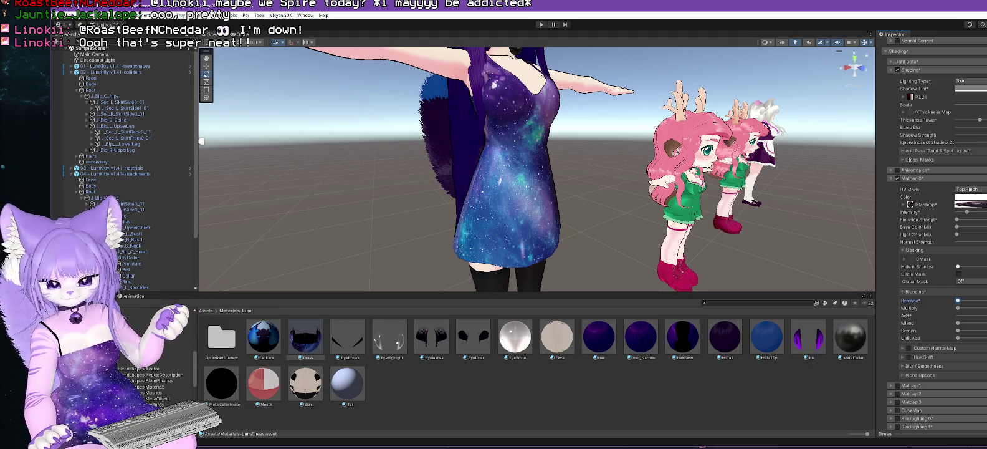
click(914, 204)
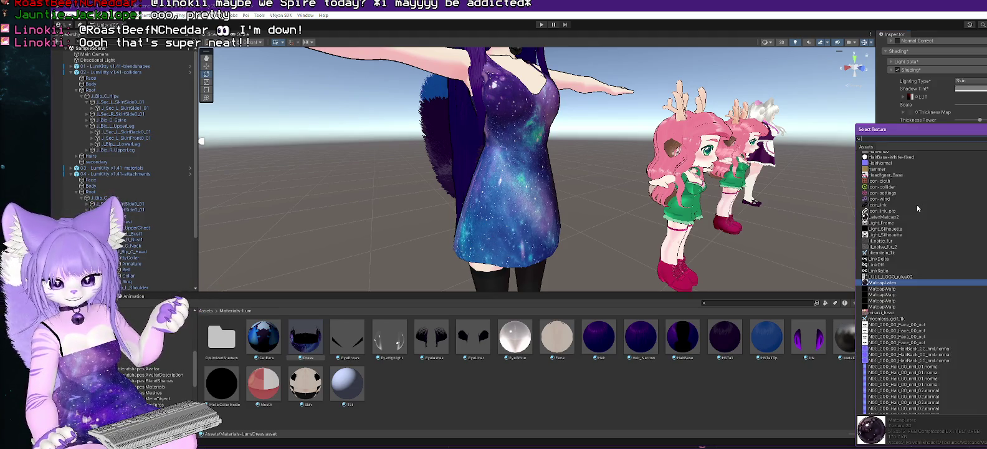
scroll(967, 258, down, 15)
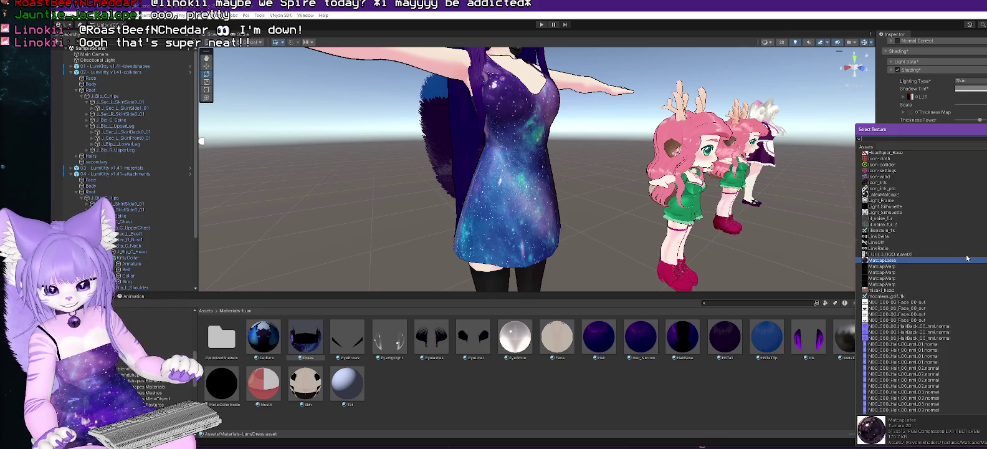
scroll(953, 266, down, 20)
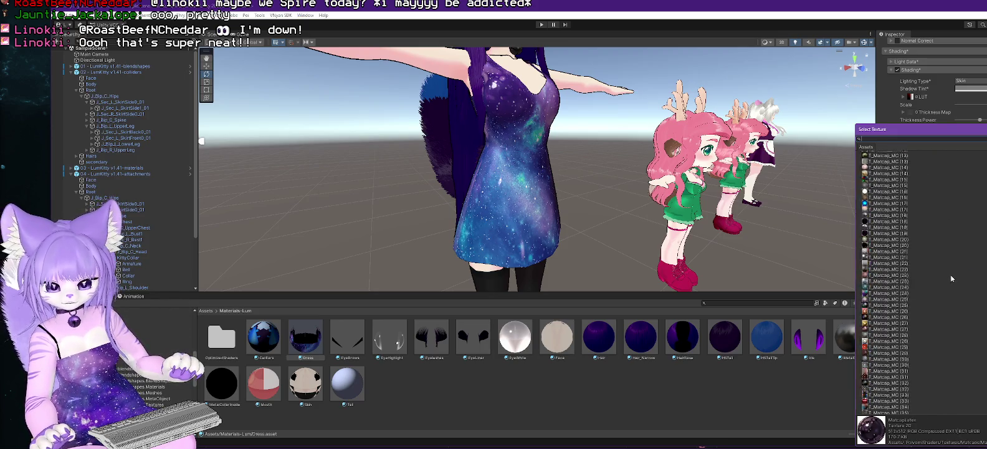
scroll(951, 285, up, 9)
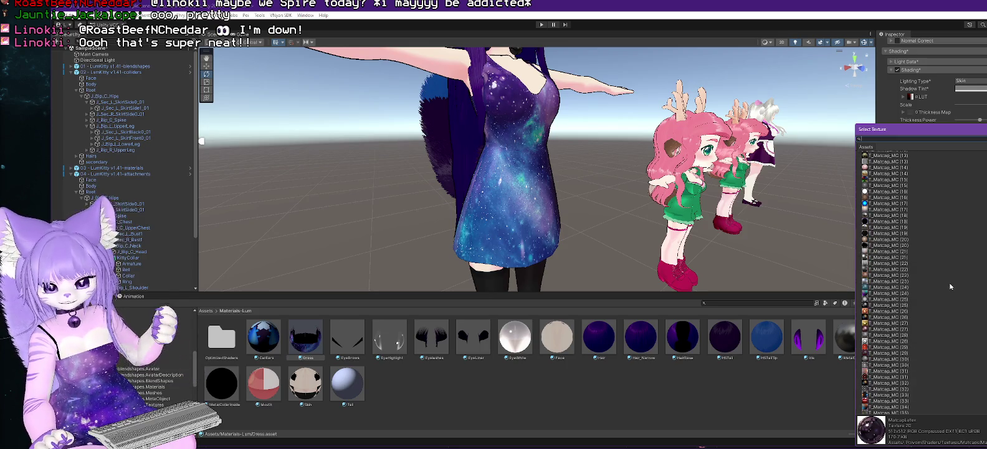
double_click(886, 179)
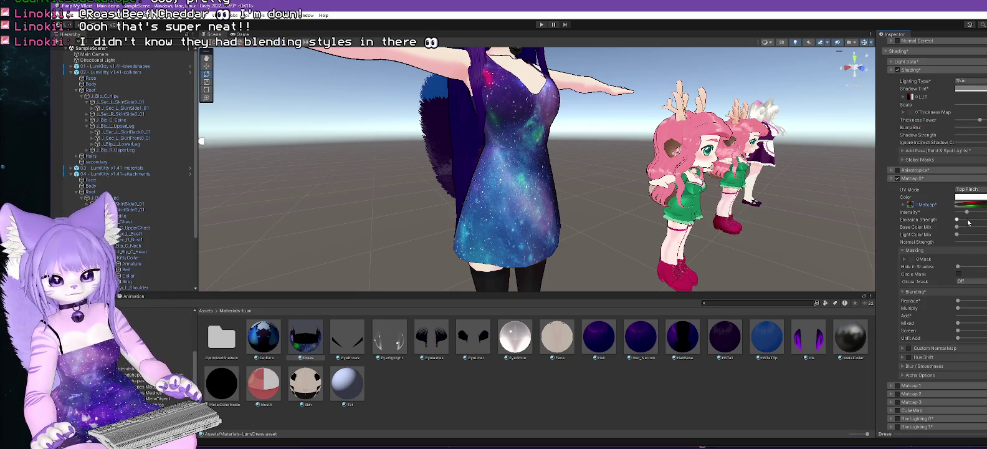
drag(967, 212, 977, 214)
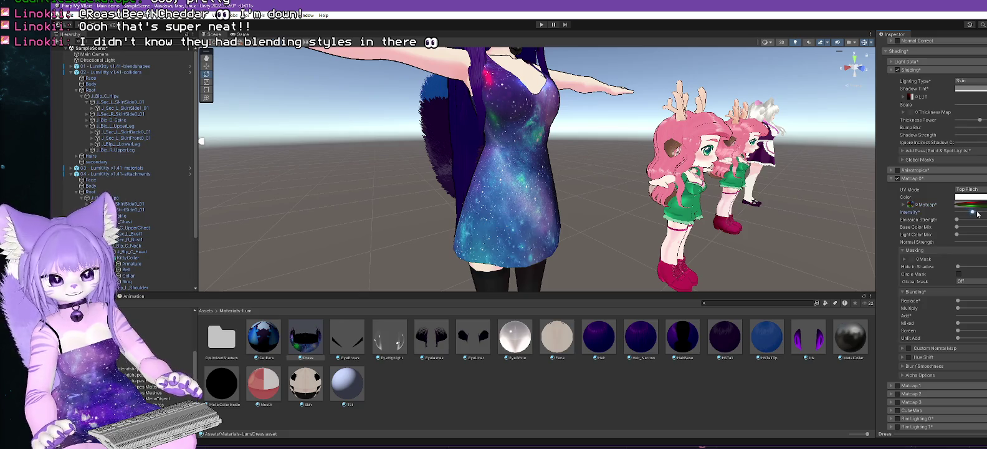
mouse_move(548, 224)
mouse_down()
mouse_move(525, 224)
mouse_move(650, 216)
mouse_move(619, 212)
mouse_move(593, 223)
mouse_up()
scroll(614, 208, down, 2)
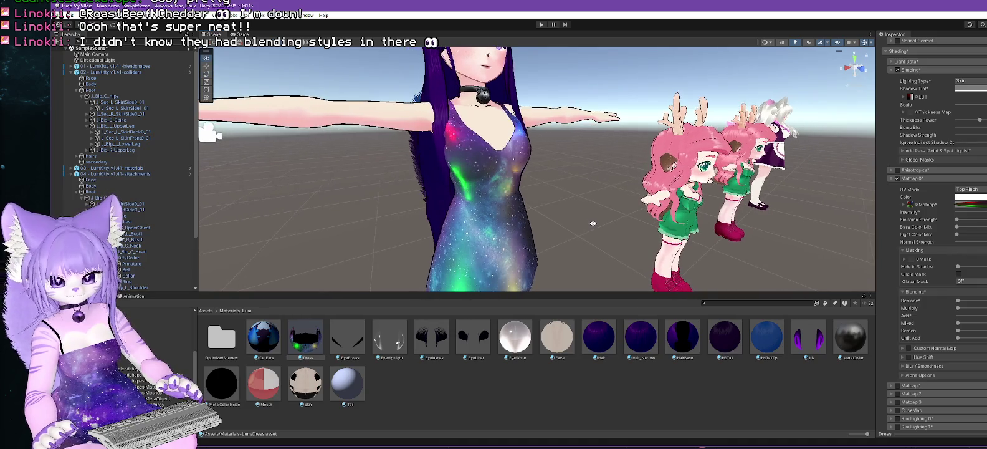
Step: Enable the Matcap 1 layer and give it the MatcapLatex texture
scroll(932, 365, down, 3)
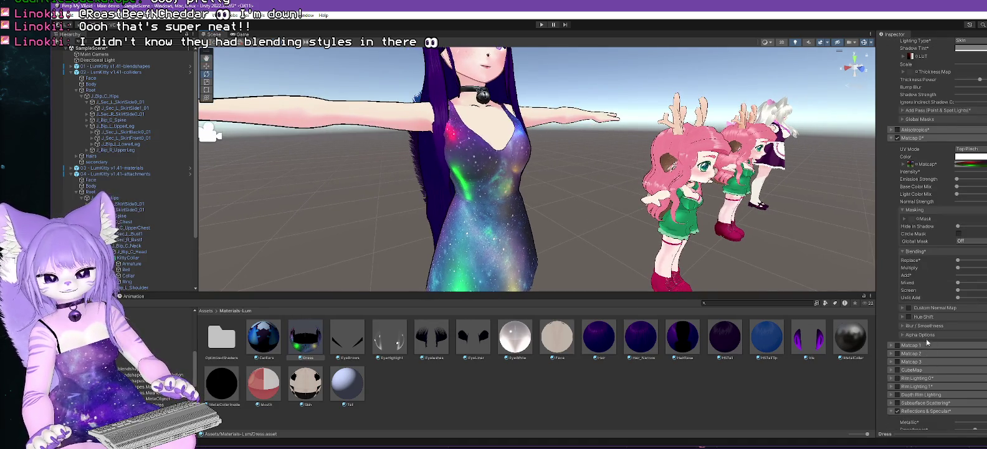
click(890, 345)
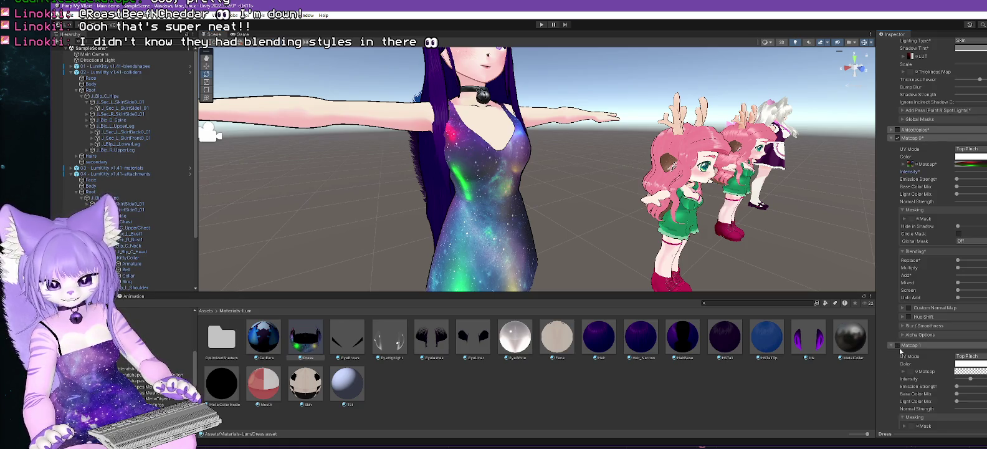
click(898, 345)
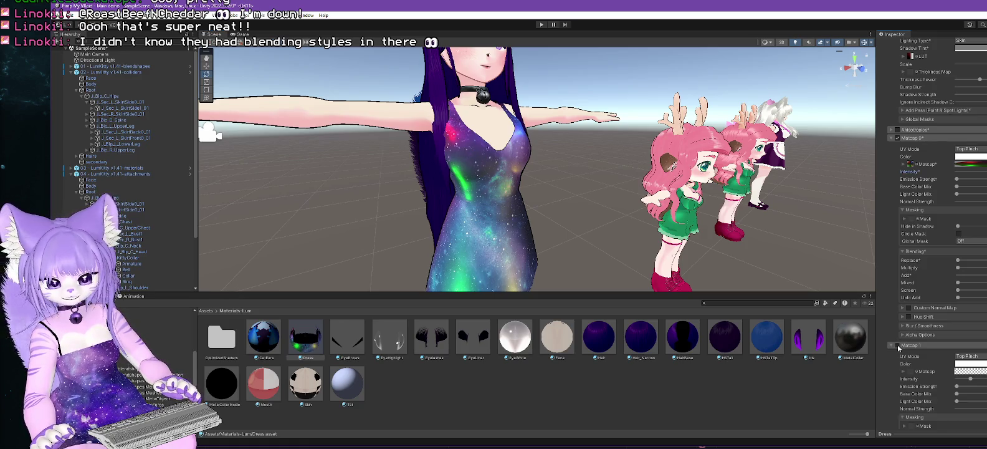
click(917, 373)
scroll(913, 309, down, 15)
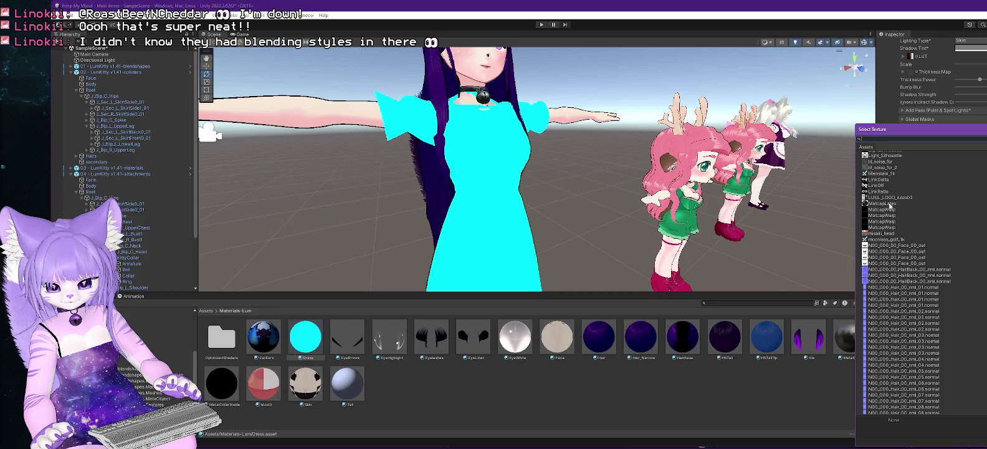
double_click(891, 205)
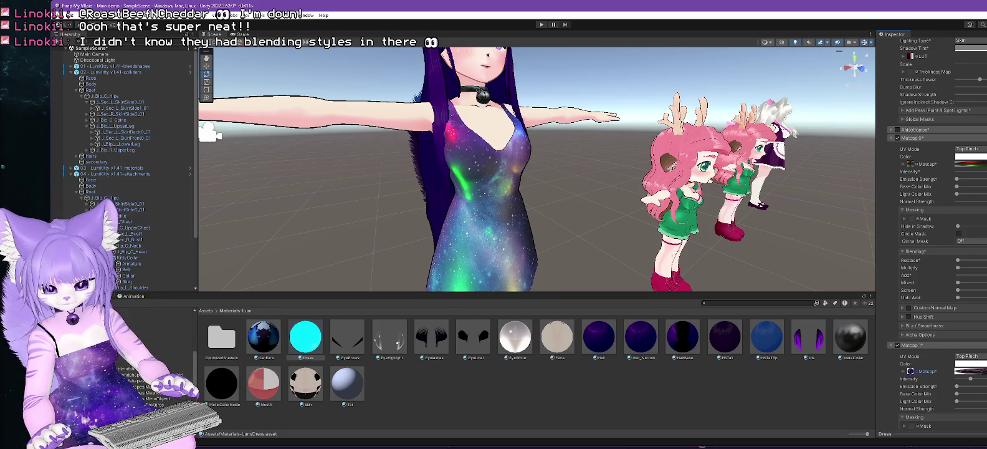
Step: Raise Matcap 1's Add blending so it glows additively on the dress
scroll(976, 402, down, 4)
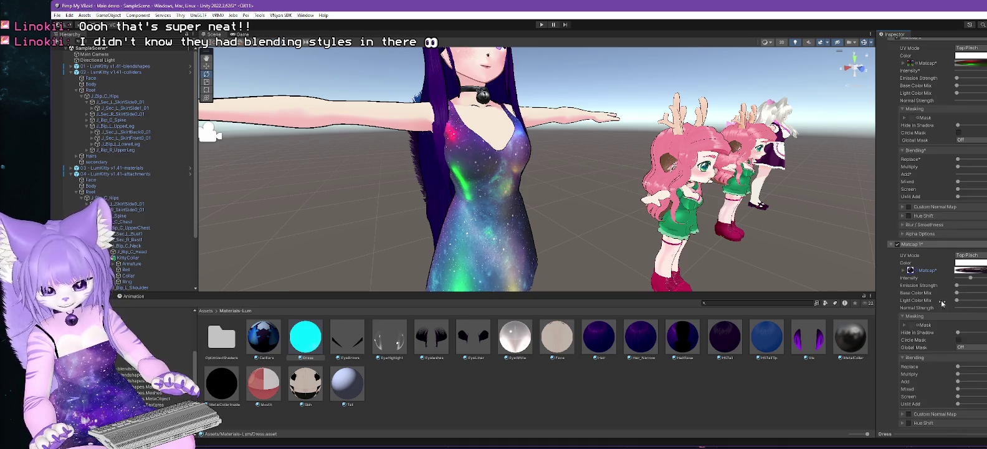
scroll(942, 304, down, 2)
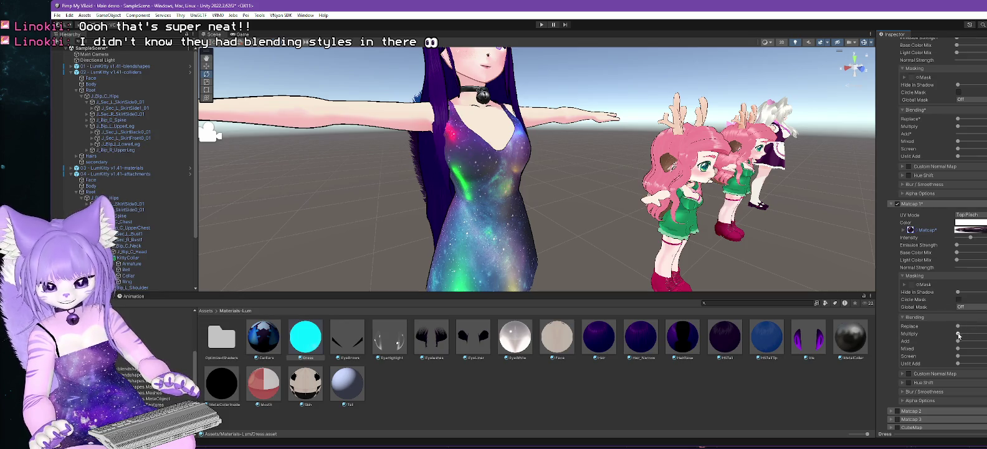
drag(958, 341, 986, 343)
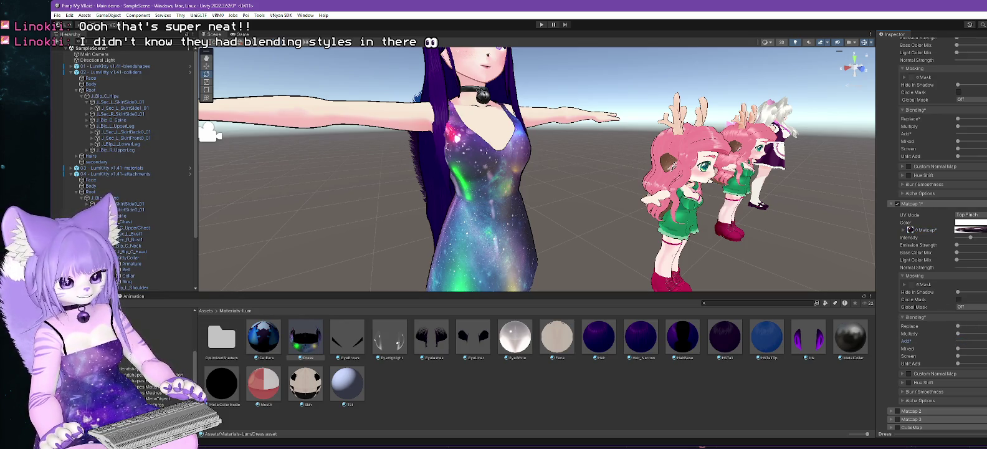
mouse_move(599, 278)
mouse_down()
mouse_move(575, 217)
mouse_move(509, 235)
mouse_up()
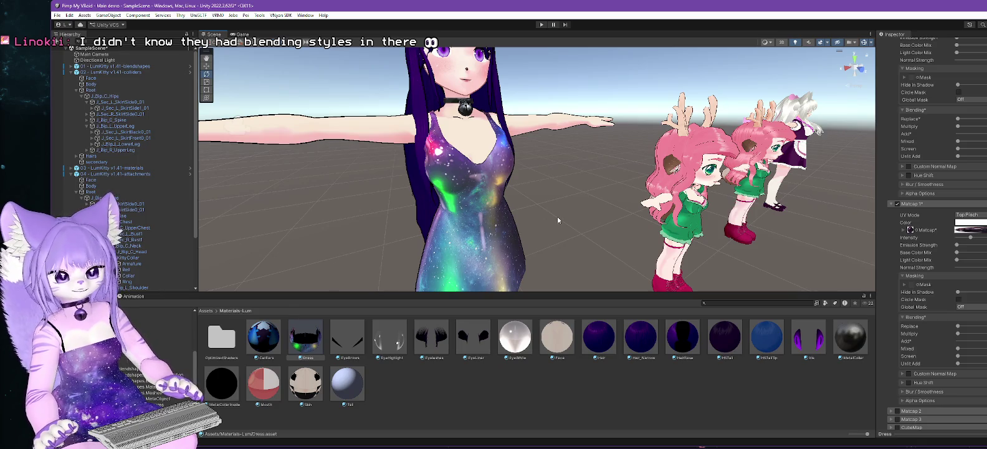
mouse_move(560, 211)
mouse_down()
mouse_move(624, 245)
mouse_move(603, 247)
mouse_move(606, 237)
mouse_up()
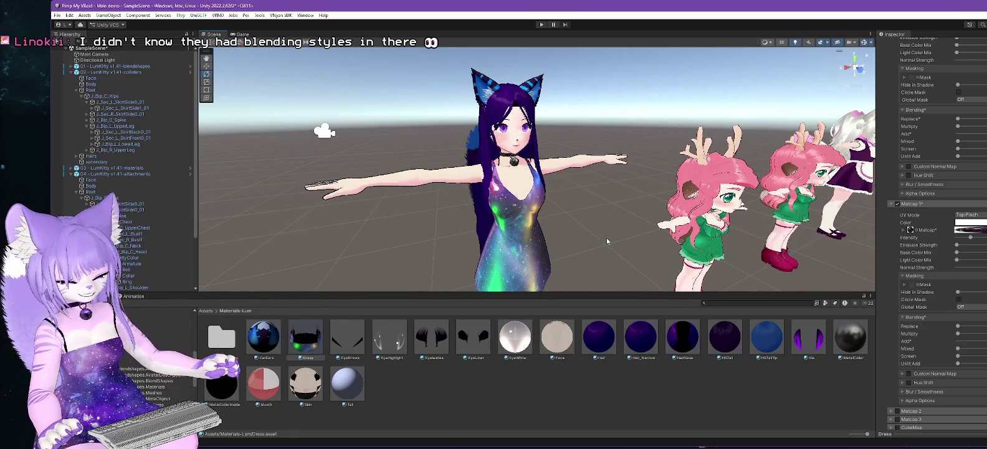
scroll(880, 276, up, 10)
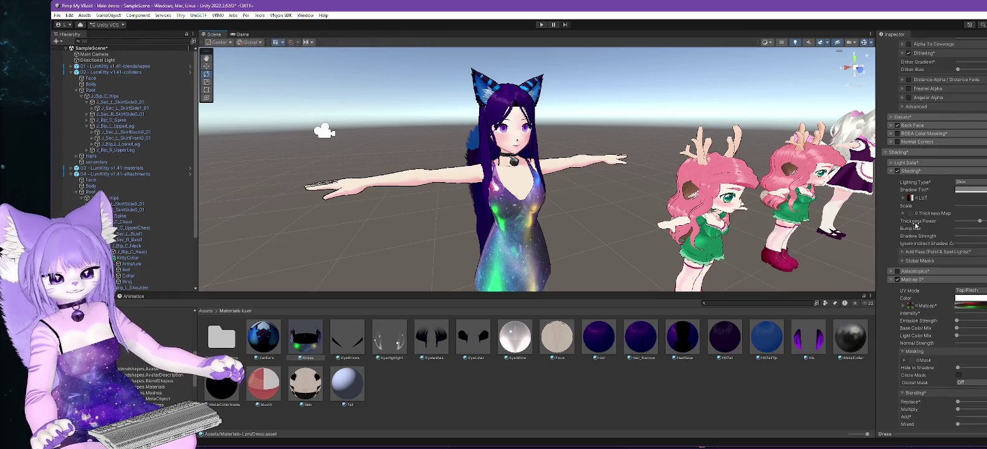
Step: Try Flat lighting on the dress and toggle the Matcap 0 layer
click(893, 279)
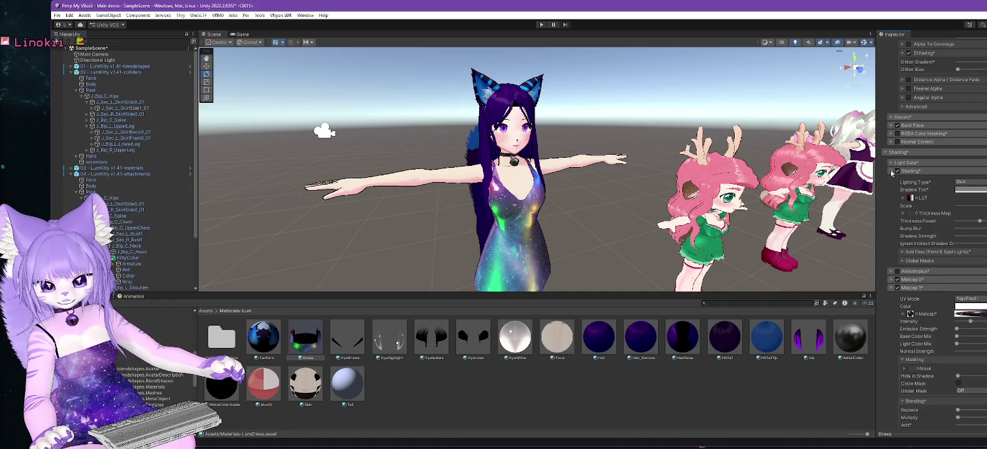
click(971, 181)
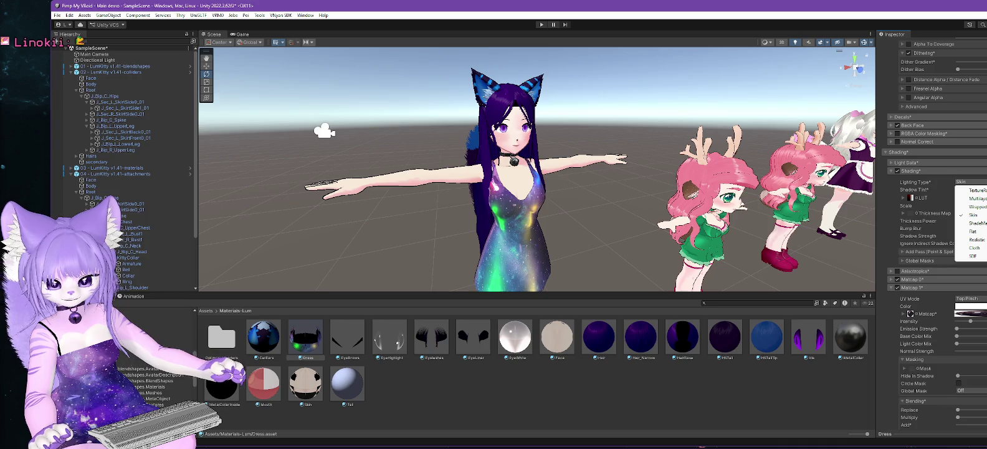
click(976, 232)
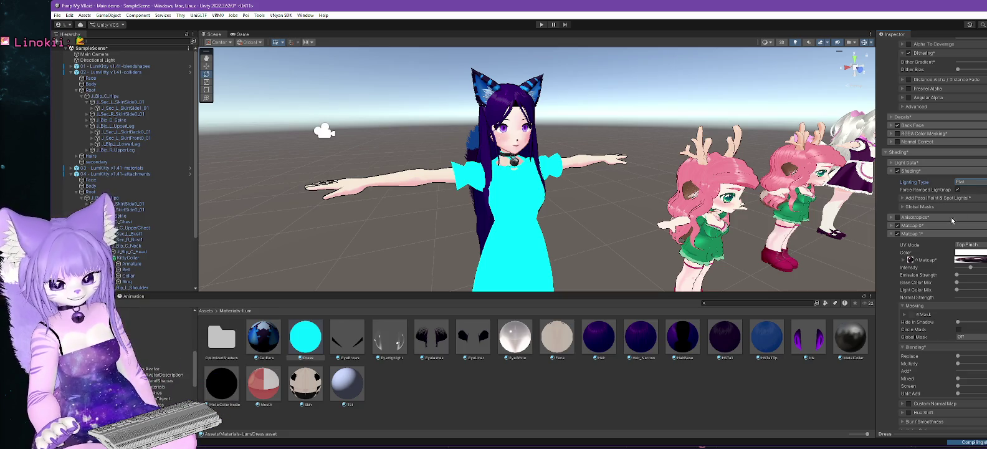
click(901, 226)
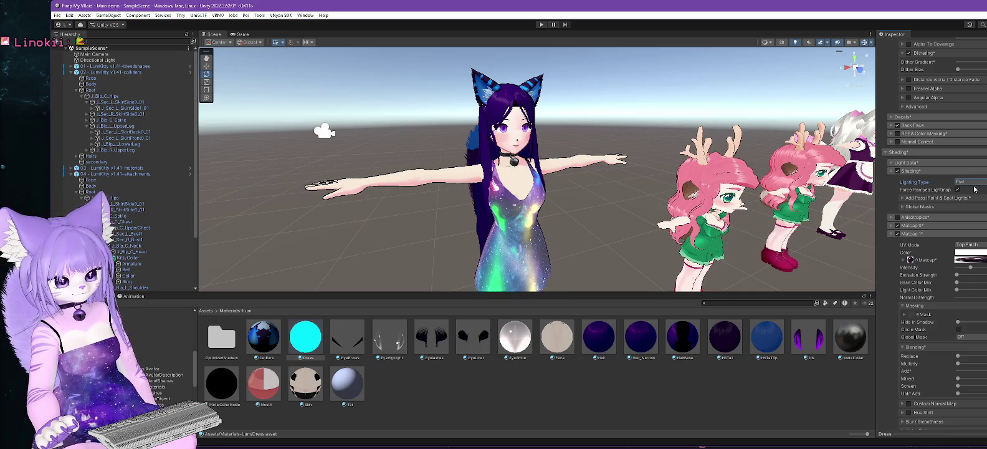
Step: Set Lighting Type to Wrapped and disable Matcap 0, Matcap 1 and Reflections & Specular
click(974, 182)
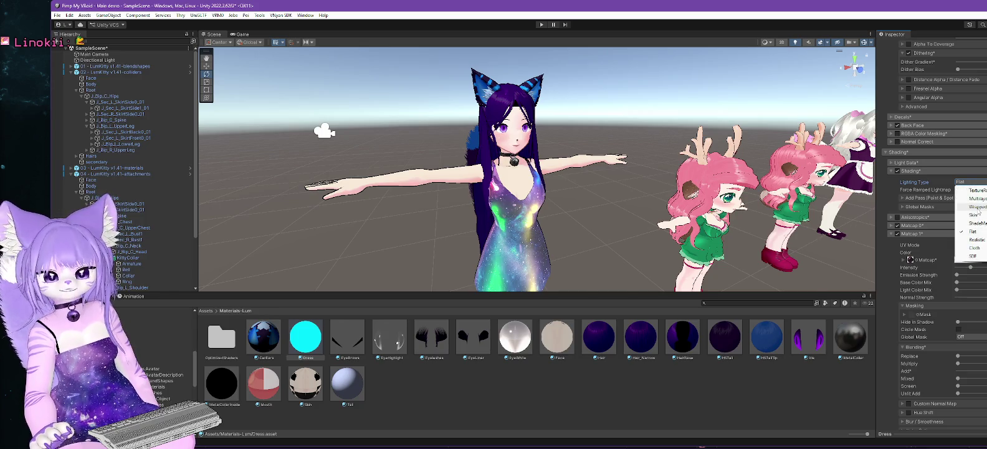
click(978, 207)
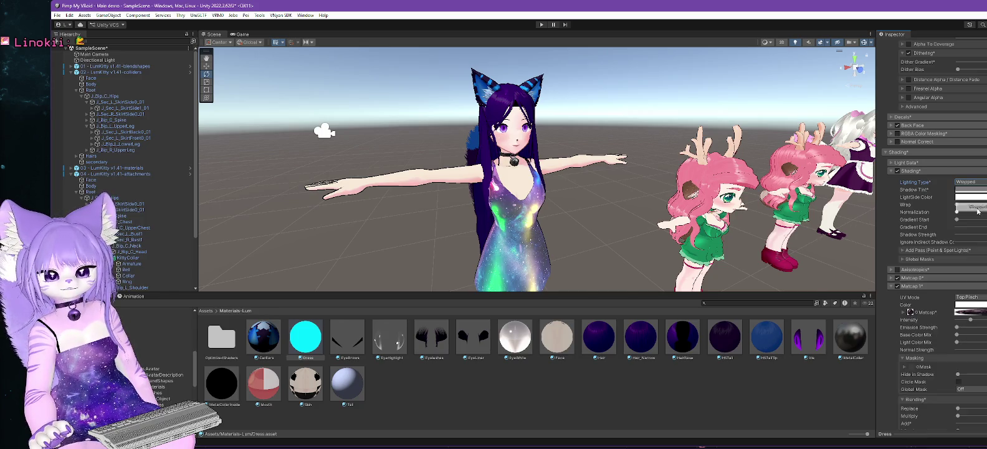
click(897, 277)
click(897, 286)
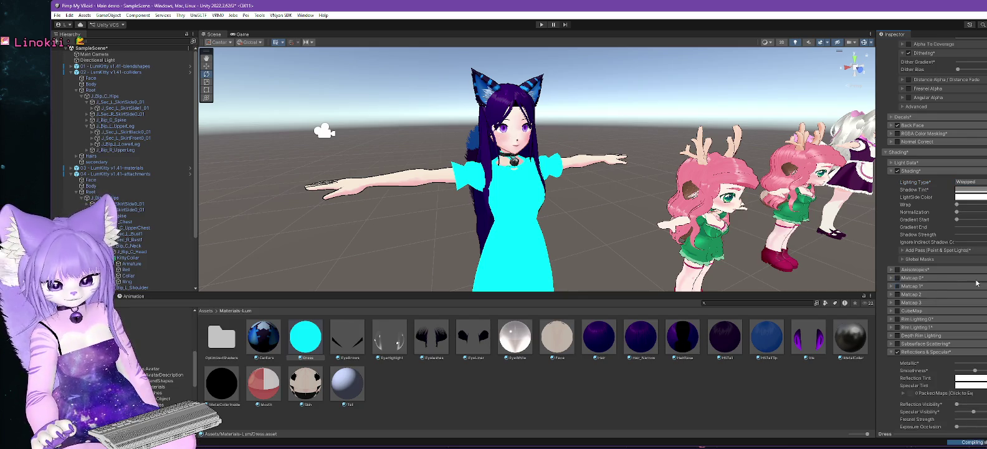
click(898, 352)
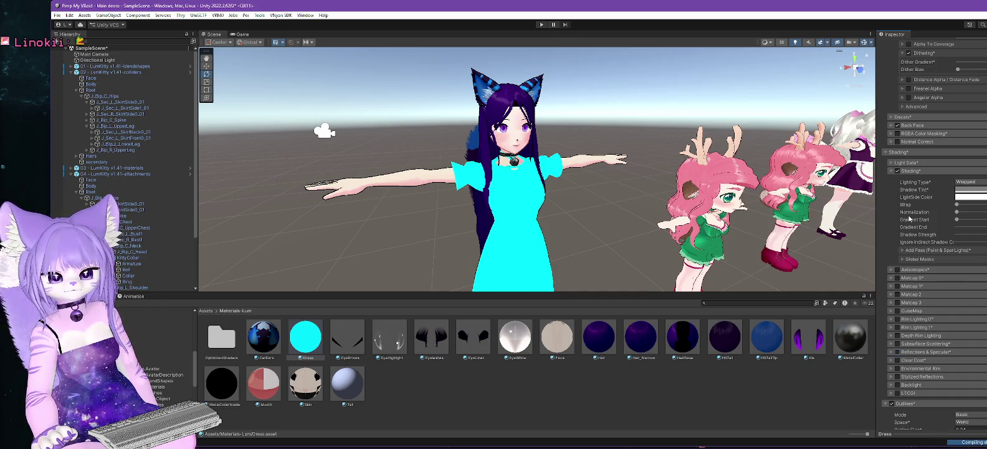
Step: Change the dress Lighting Type from Wrapped to Skin and expand the Light Data foldout
scroll(913, 220, down, 6)
scroll(915, 219, down, 15)
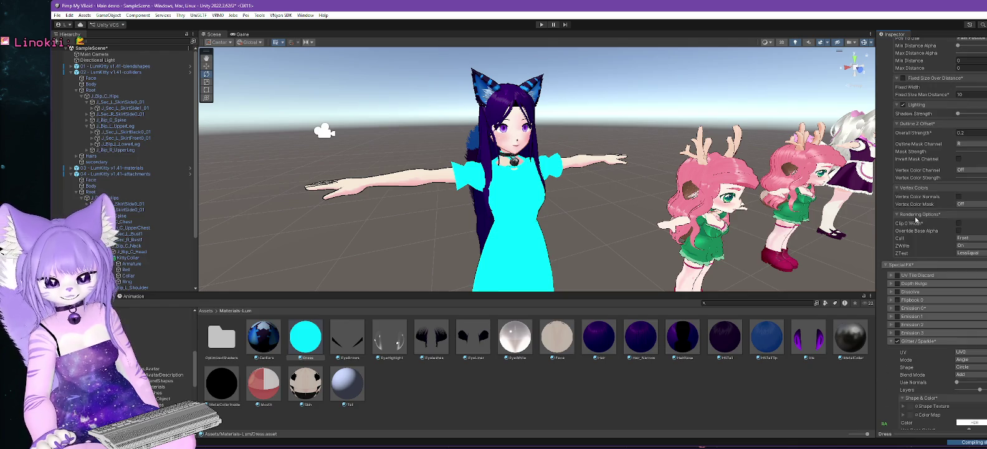
scroll(915, 219, down, 3)
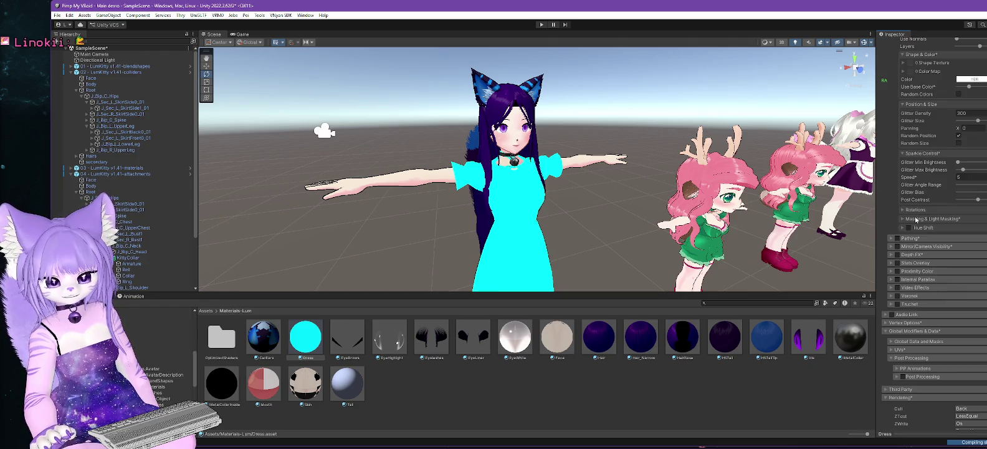
scroll(915, 219, down, 2)
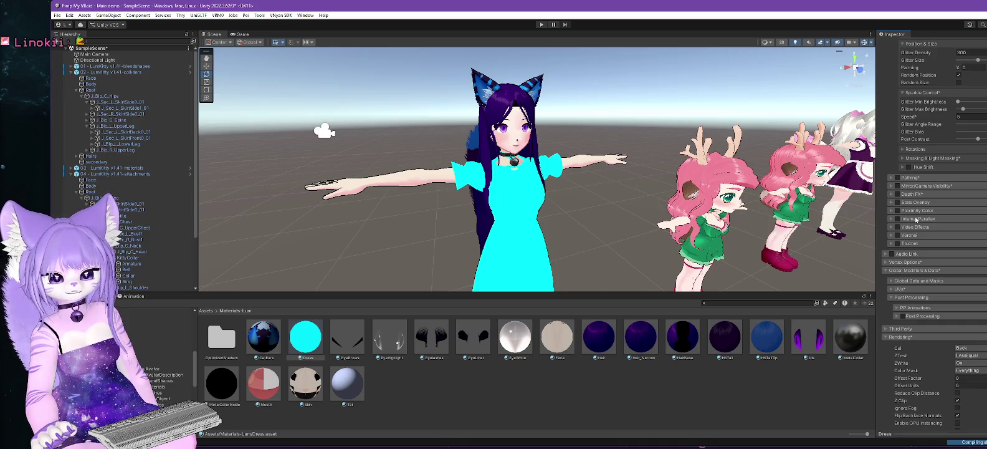
scroll(954, 254, down, 2)
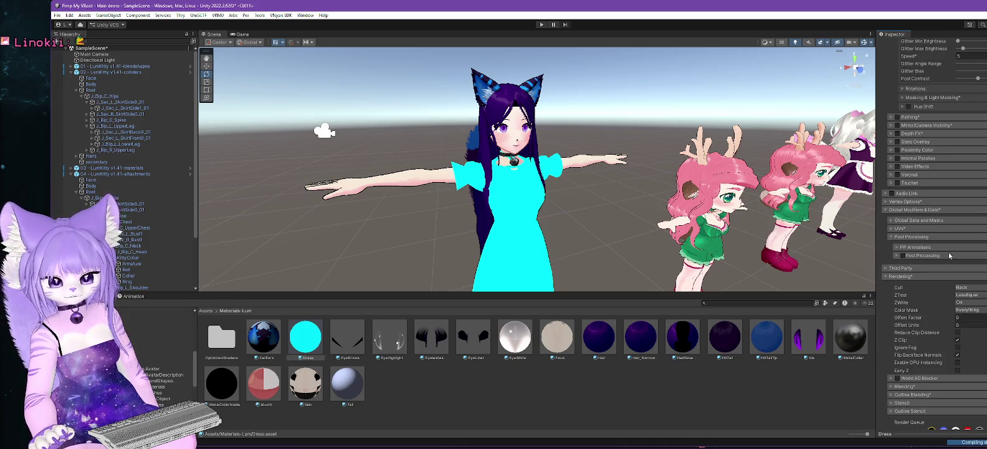
scroll(950, 252, up, 3)
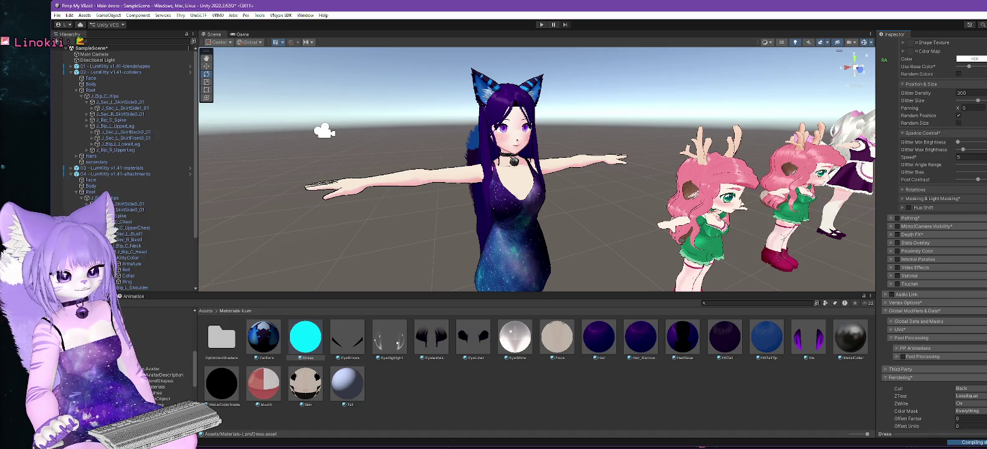
scroll(929, 187, up, 6)
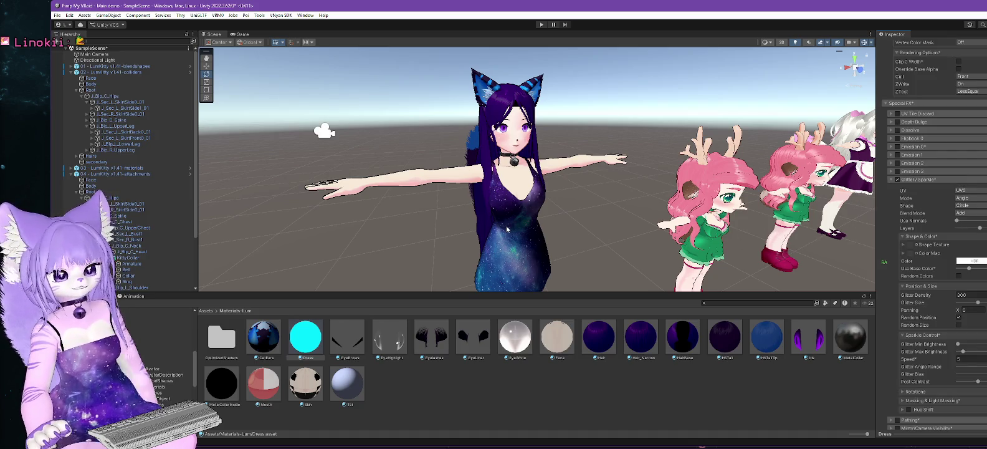
scroll(979, 215, up, 4)
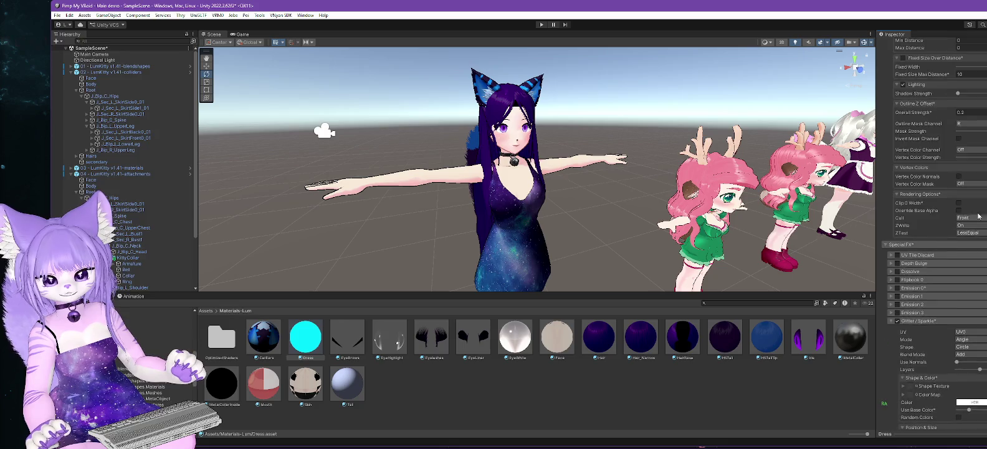
scroll(972, 213, up, 15)
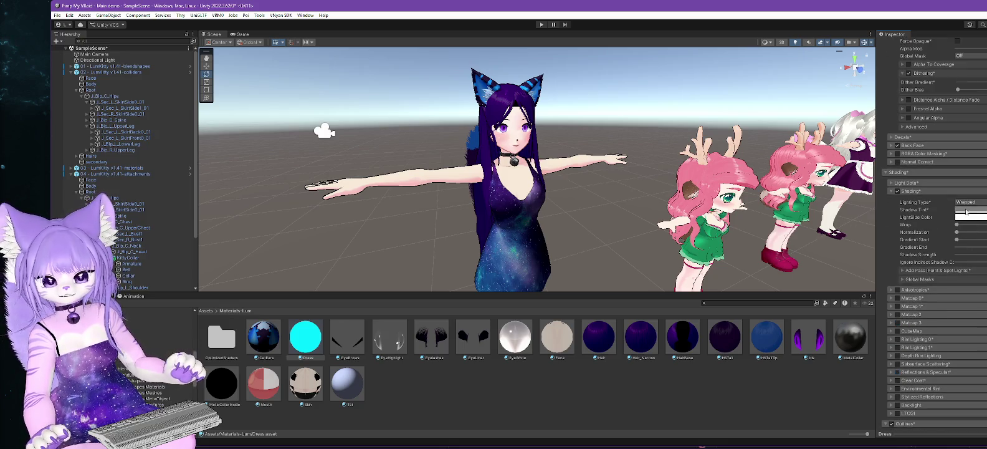
click(966, 203)
click(982, 236)
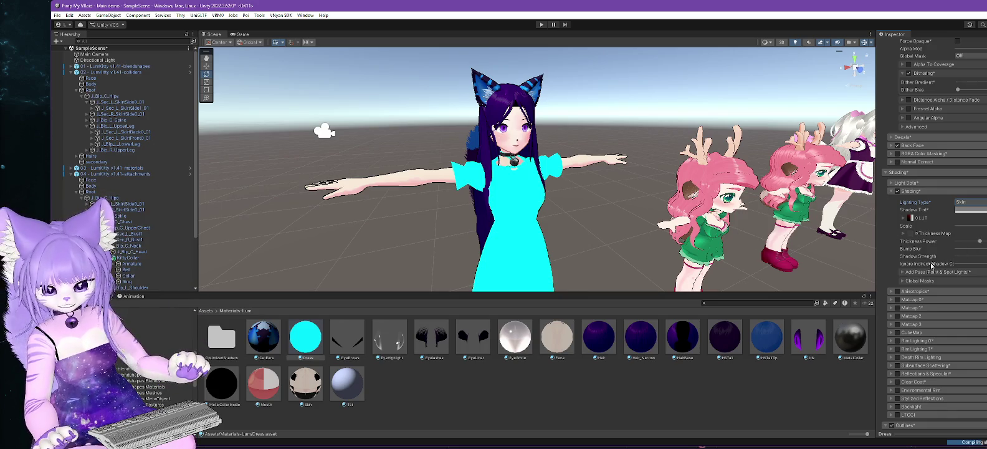
click(892, 183)
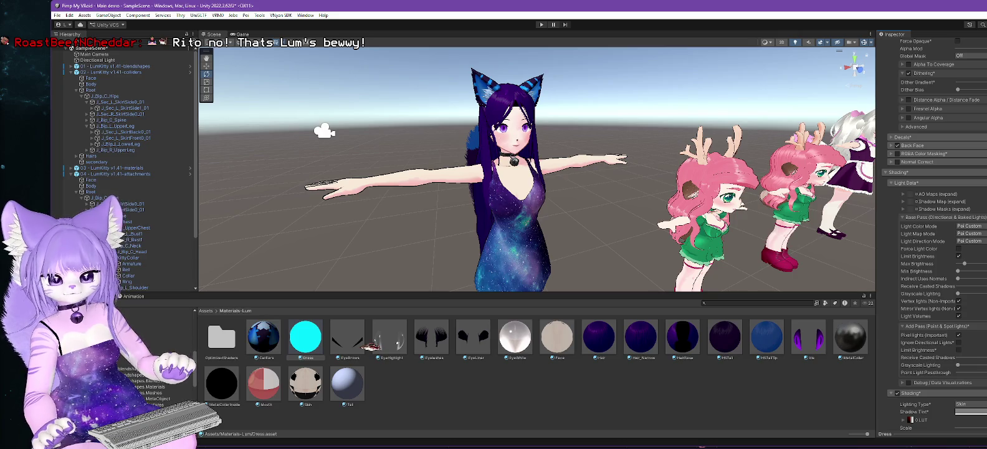
Step: Change the dress Lighting Type from Skin to Wrapped
scroll(931, 249, up, 5)
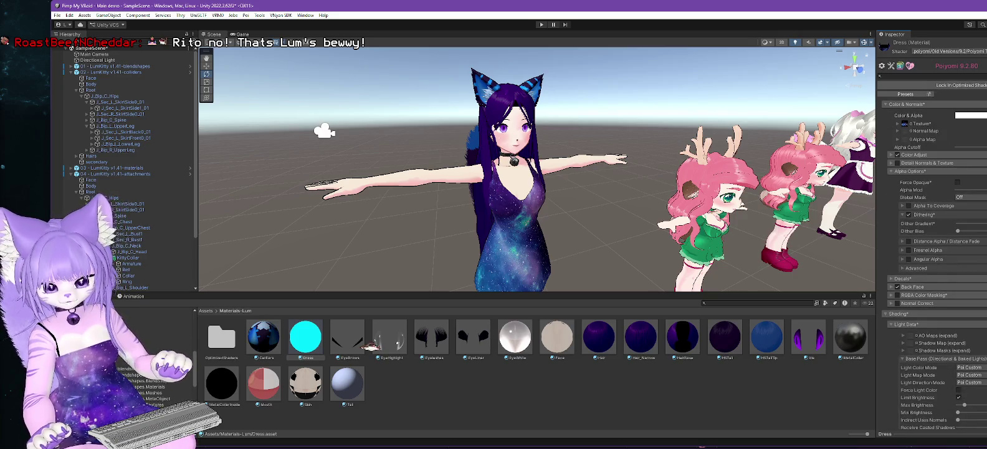
scroll(932, 249, down, 5)
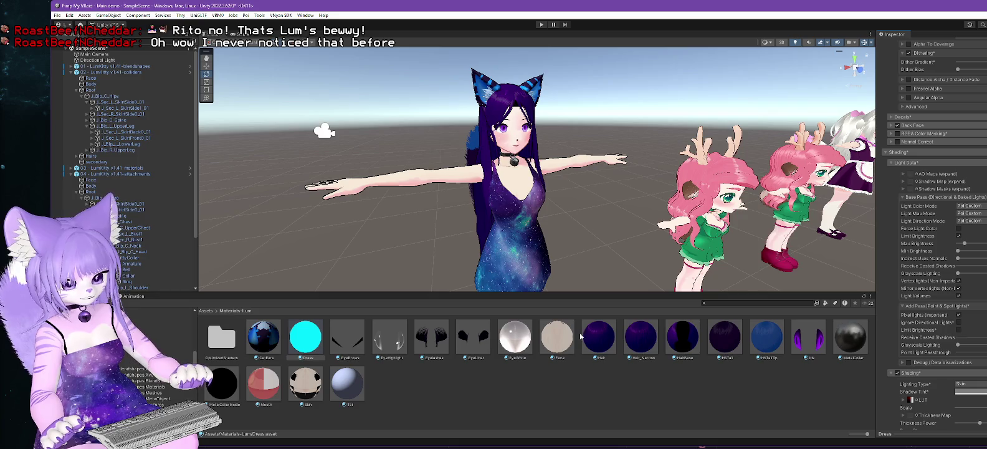
scroll(974, 304, down, 2)
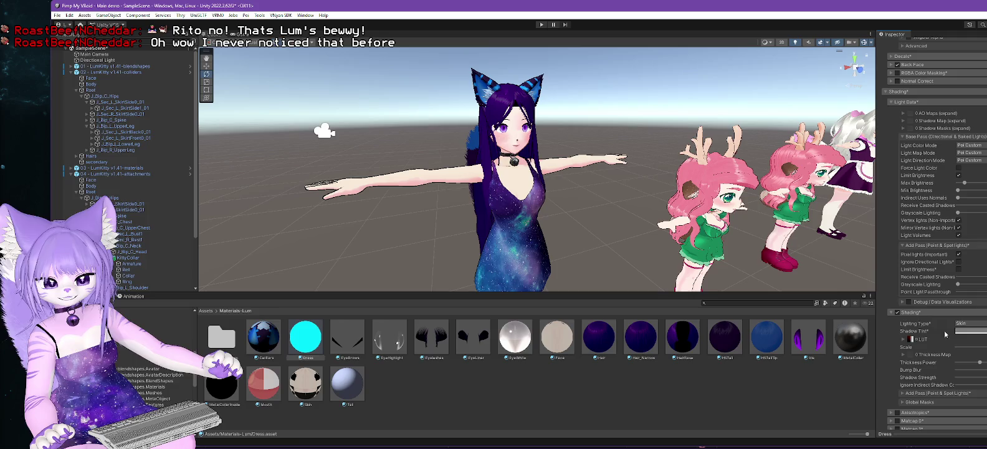
scroll(939, 334, down, 1)
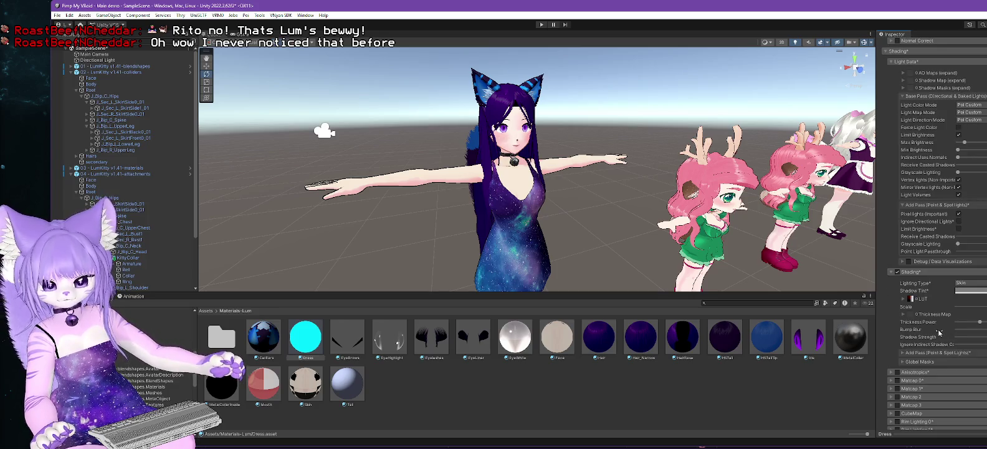
scroll(939, 332, down, 1)
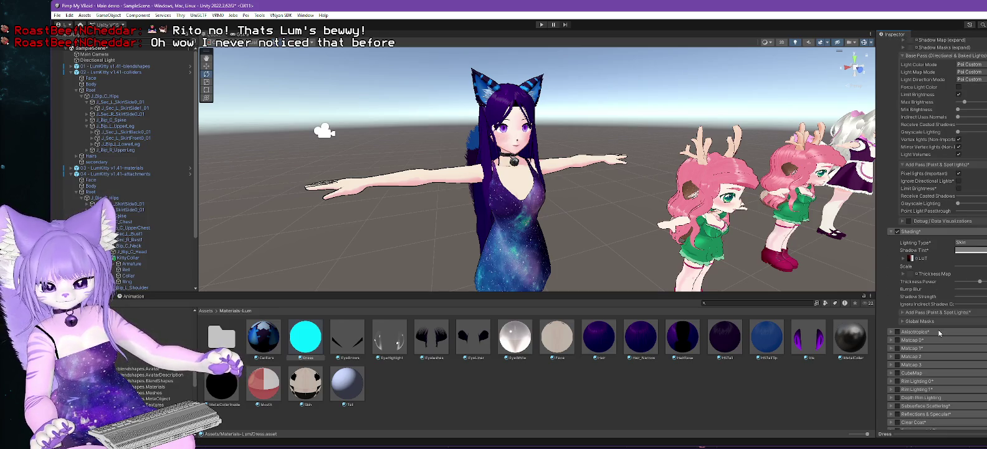
scroll(939, 333, up, 3)
click(965, 344)
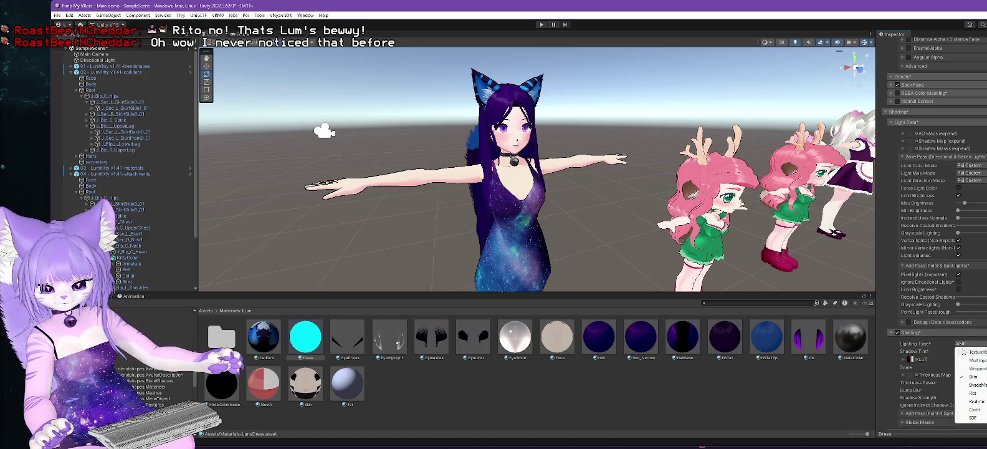
click(966, 369)
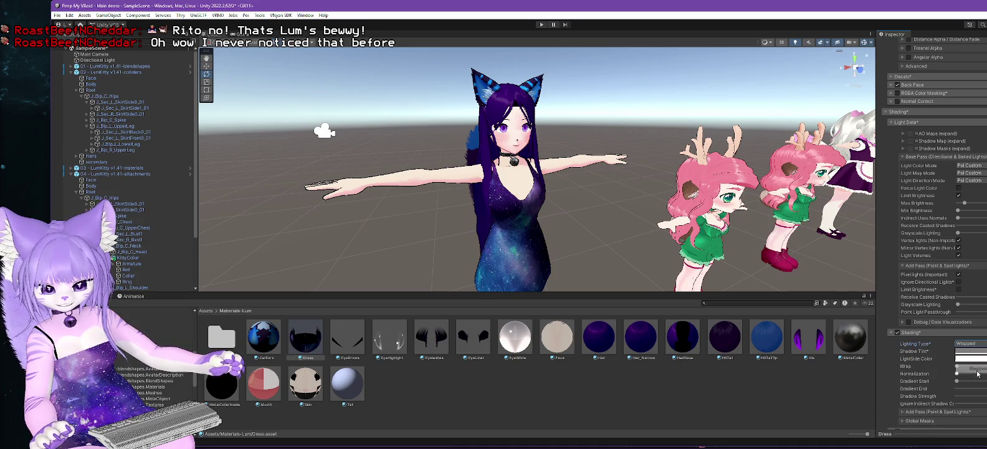
Step: Push the Gradient Start slider to maximum and orbit to inspect the brightened dress
scroll(943, 308, down, 1)
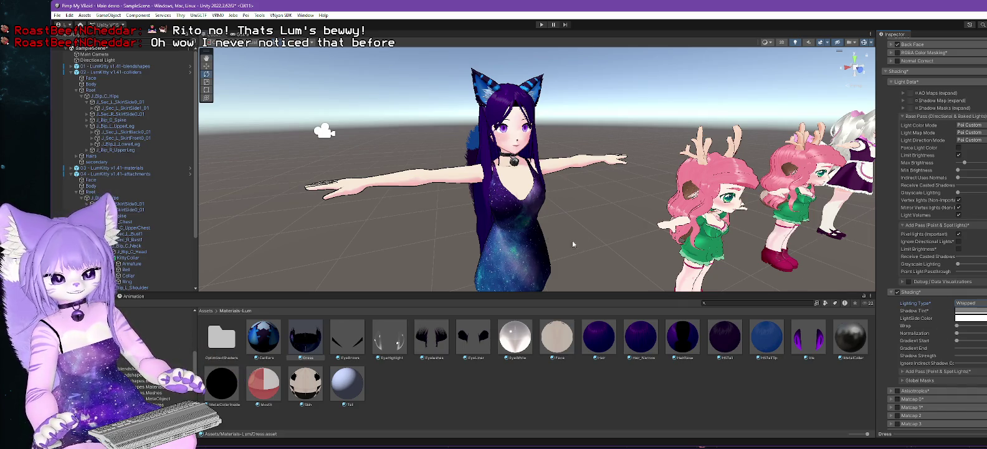
scroll(572, 243, up, 3)
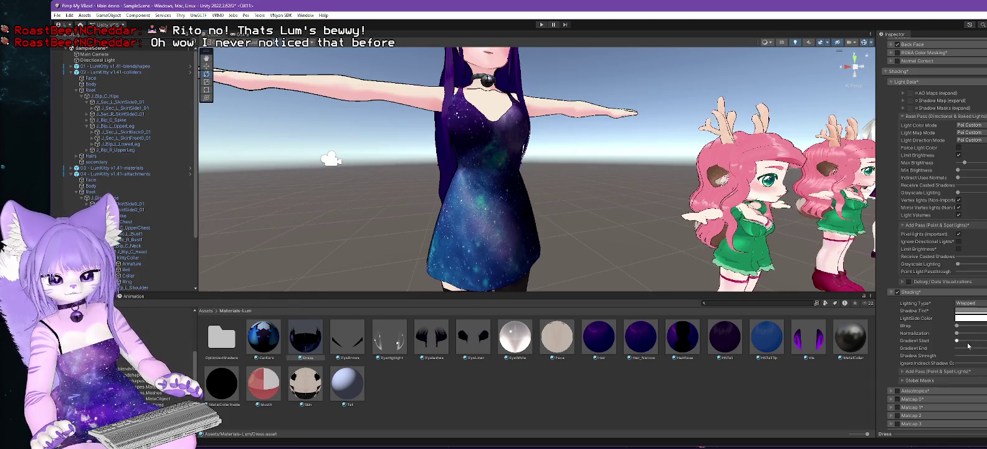
drag(958, 340, 986, 341)
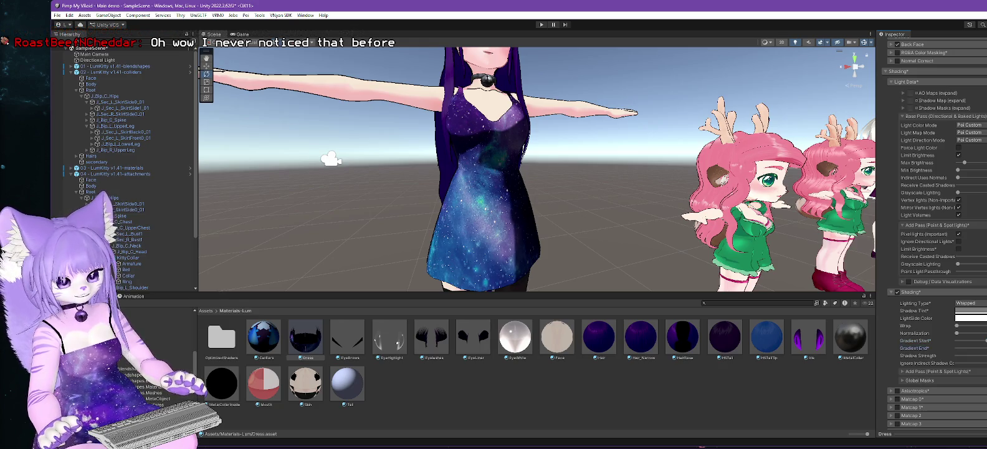
mouse_move(548, 206)
mouse_down()
mouse_move(586, 218)
mouse_move(540, 239)
mouse_up()
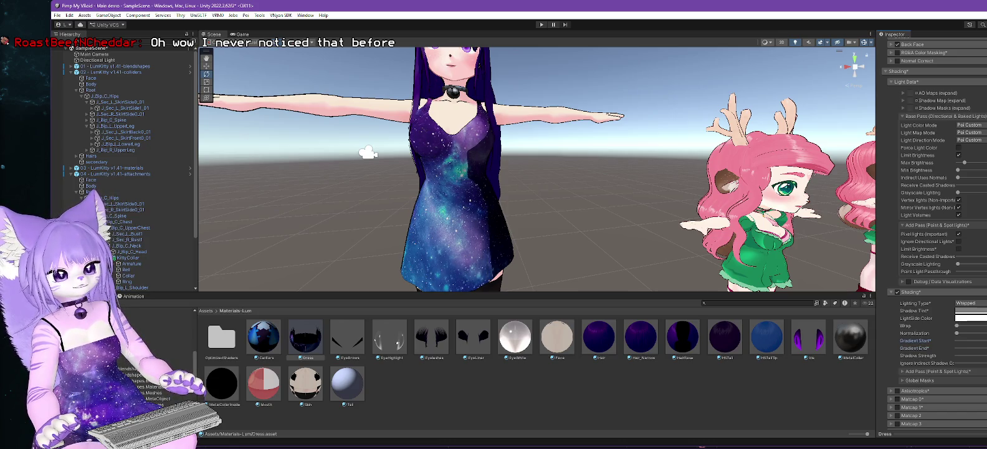
drag(627, 262, 905, 316)
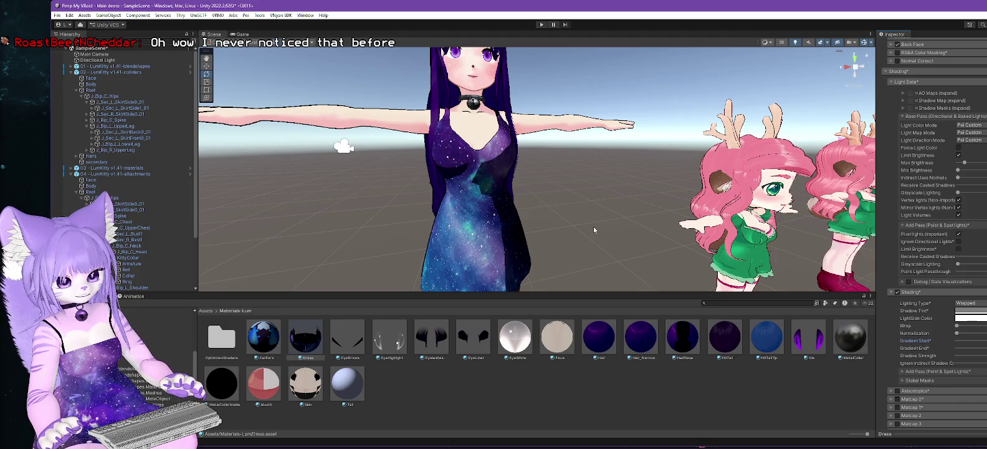
drag(593, 228, 689, 262)
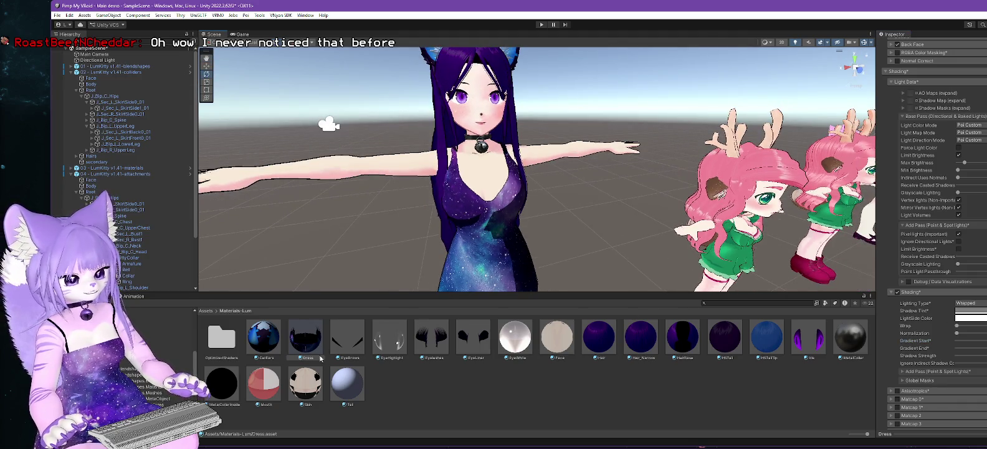
Step: Select the Directional Light in the Hierarchy
scroll(551, 274, down, 10)
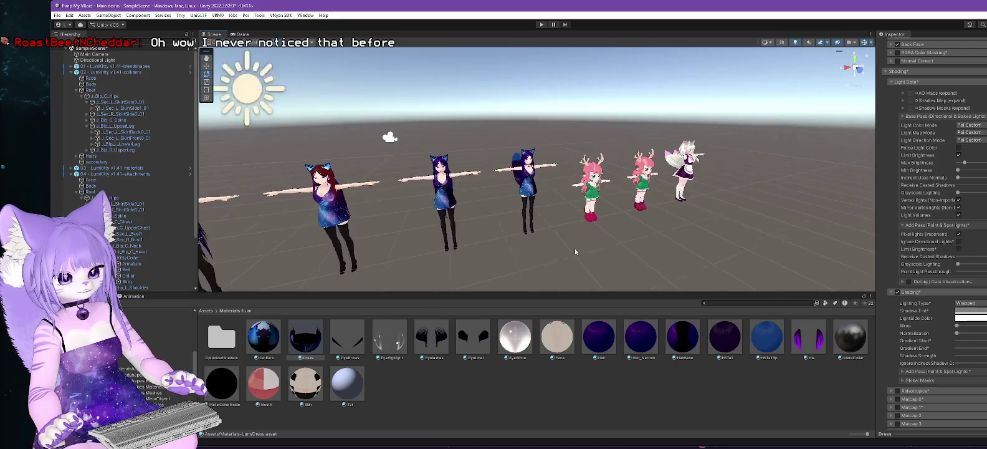
scroll(575, 248, up, 3)
click(93, 60)
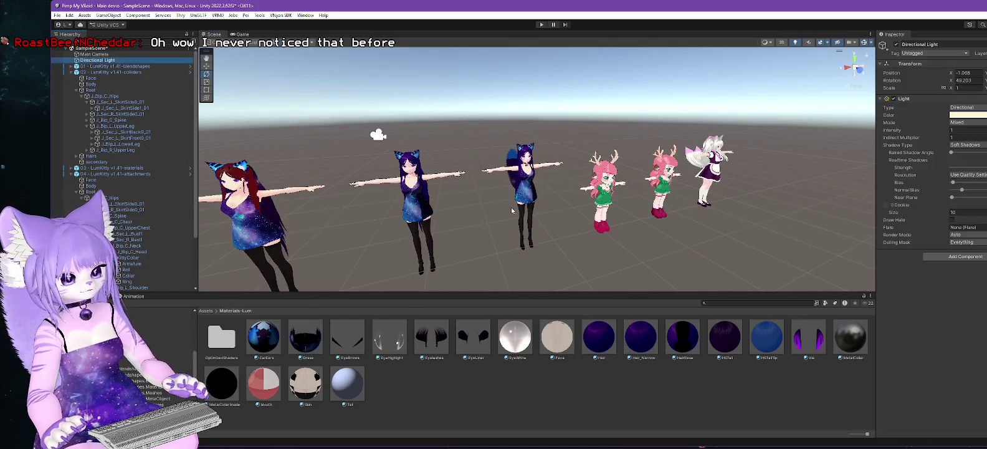
mouse_move(511, 207)
mouse_down()
mouse_move(821, 239)
mouse_move(410, 139)
mouse_up()
Step: Rotate the light so Rotation X drops from 49.203 to about 45.39
scroll(418, 146, down, 5)
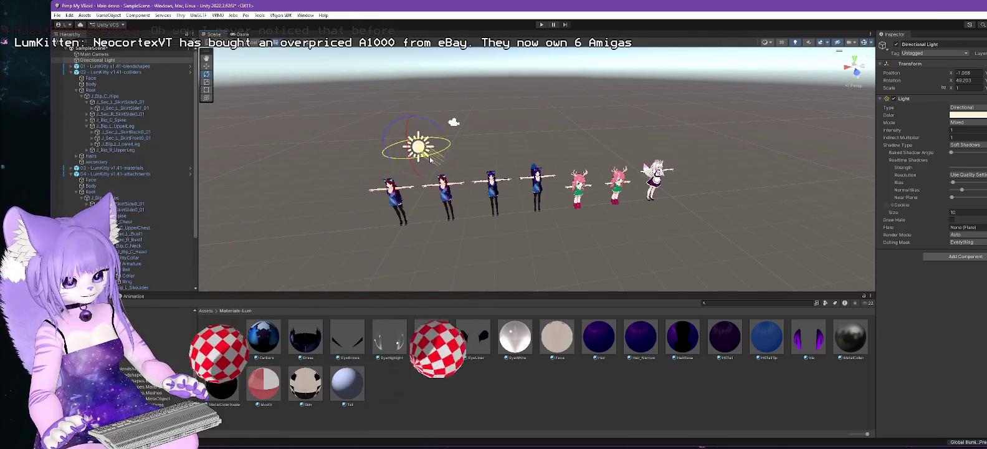
scroll(474, 175, up, 10)
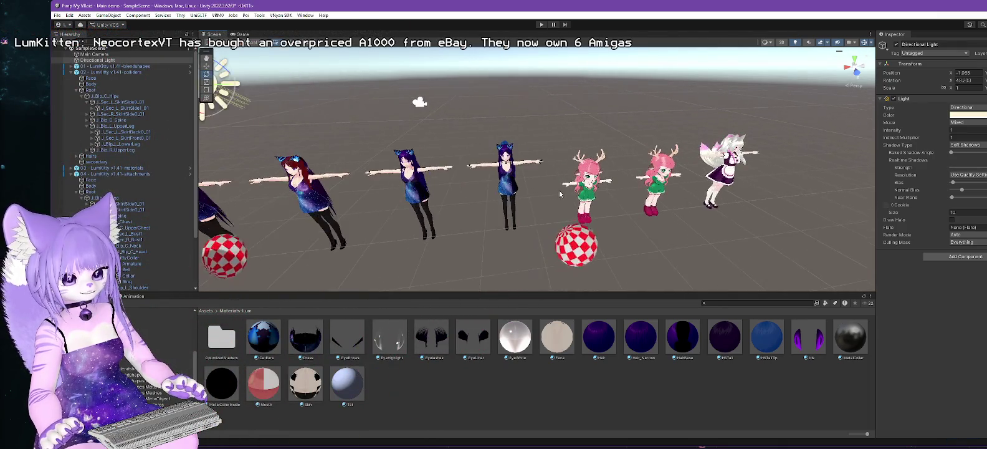
scroll(521, 170, down, 6)
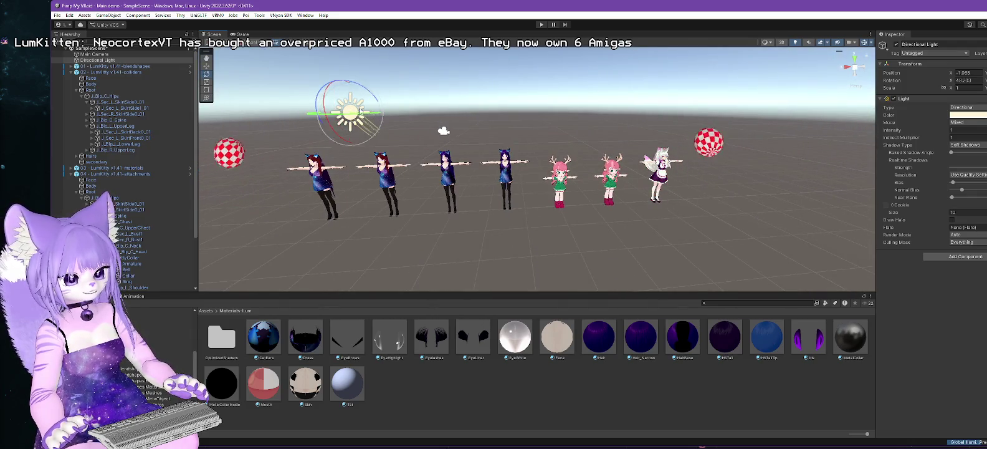
drag(320, 104, 327, 115)
scroll(527, 167, up, 5)
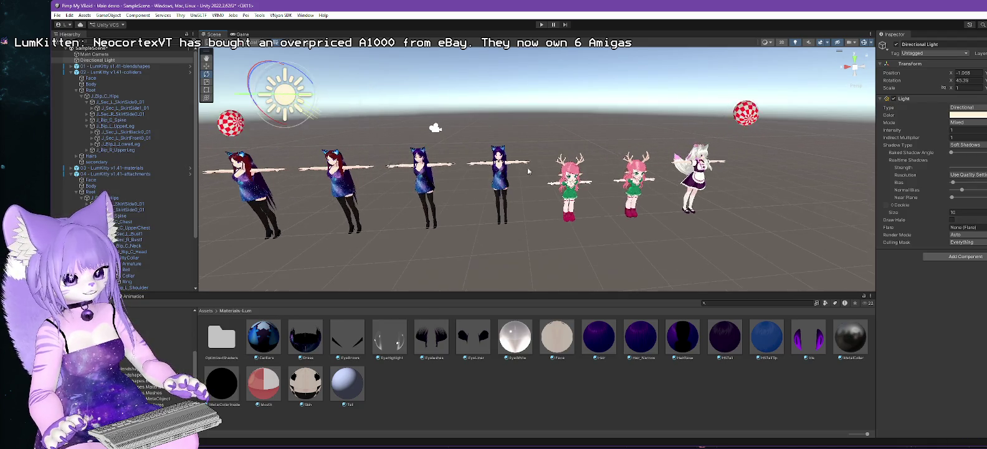
scroll(523, 152, up, 8)
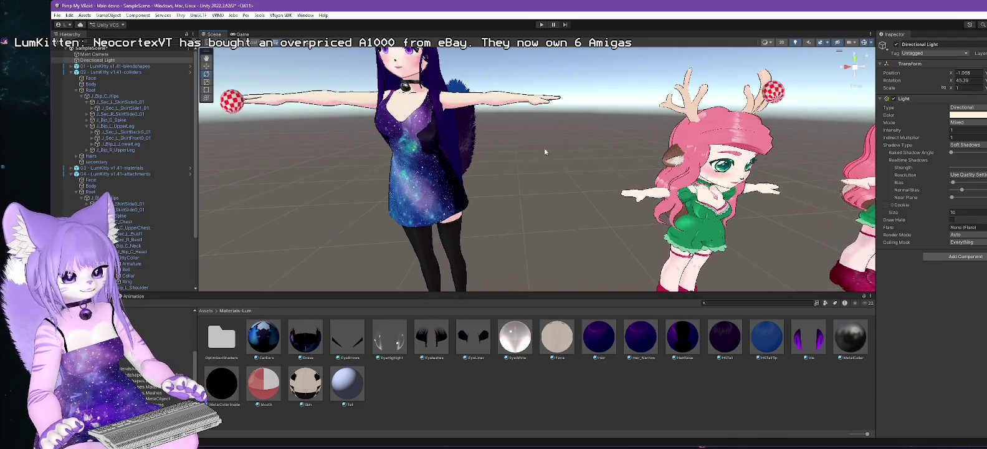
drag(580, 144, 647, 166)
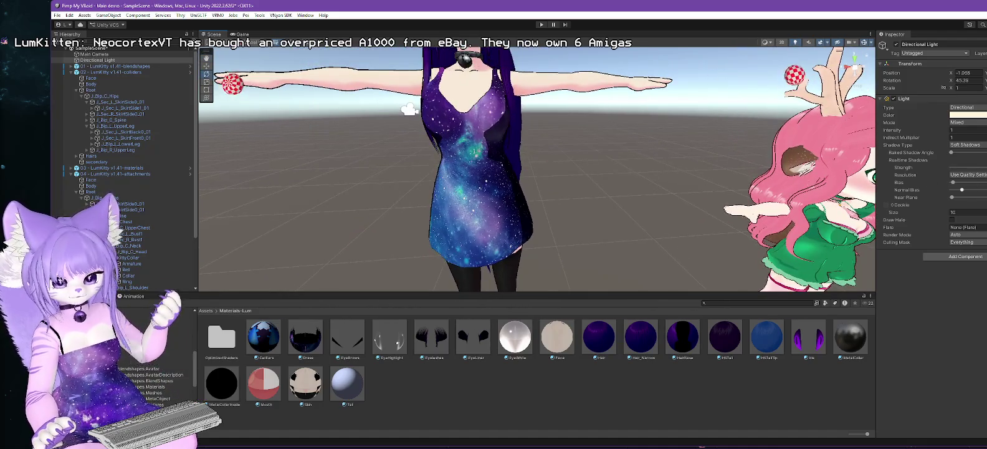